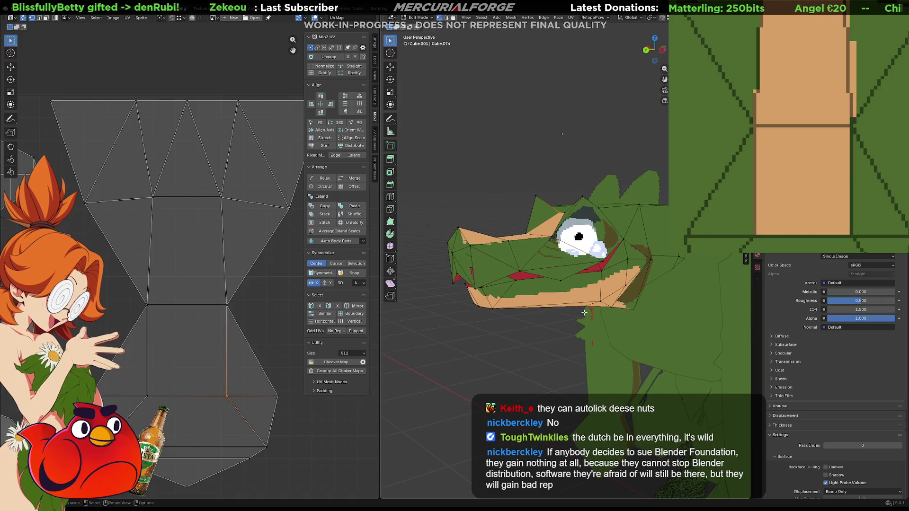
- Move the lower vertices of the head's UV island to straighten its bottom edge
{"action": "middle_click_drag", "start_coordinate": [561, 301], "coordinate": [601, 303]}
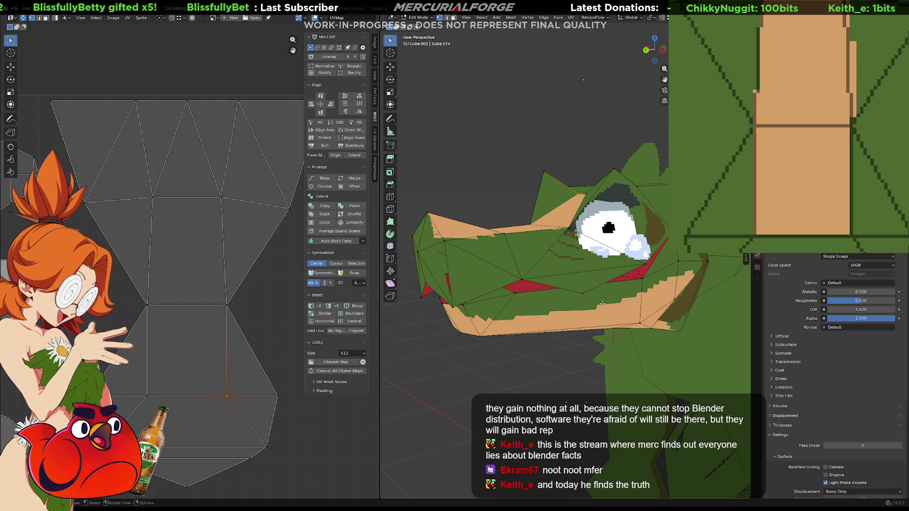
{"action": "mouse_move", "coordinate": [488, 193]}
{"action": "middle_mouse_down"}
{"action": "mouse_move", "coordinate": [512, 195]}
{"action": "mouse_move", "coordinate": [500, 187]}
{"action": "middle_mouse_up"}
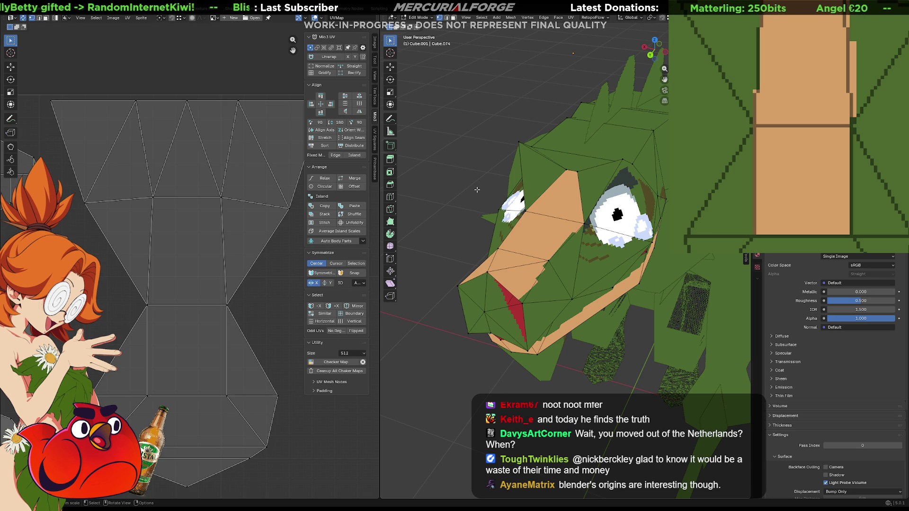
{"action": "middle_click_drag", "start_coordinate": [478, 190], "coordinate": [472, 206]}
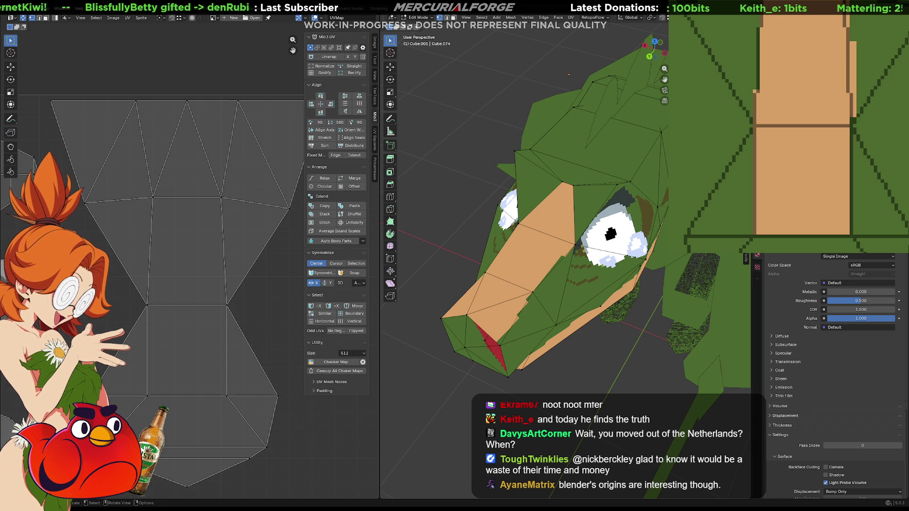
{"action": "left_click", "coordinate": [153, 197]}
{"action": "key", "text": "g"}
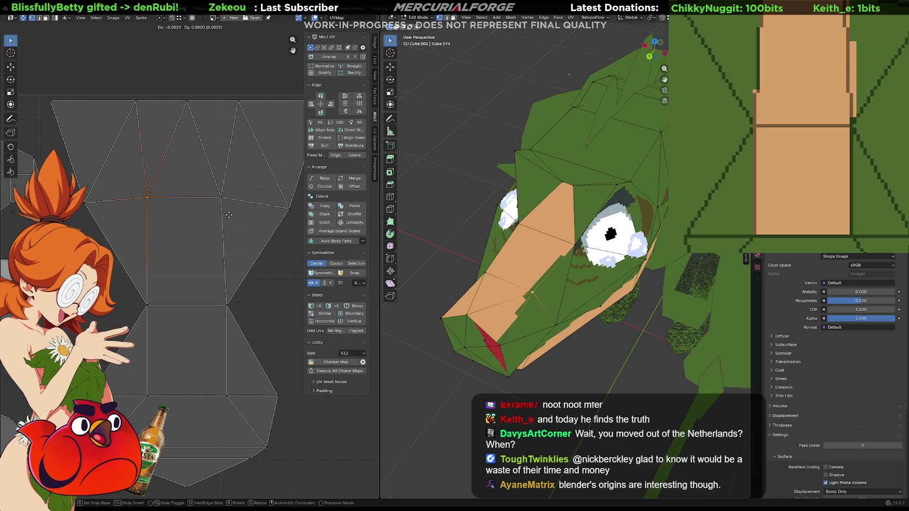
{"action": "left_click", "coordinate": [229, 215]}
{"action": "left_click", "coordinate": [222, 200]}
{"action": "key", "text": "g"}
{"action": "left_click", "coordinate": [228, 199]}
- Align the top and top-left UV vertices so the island's top edge runs straight
{"action": "middle_click_drag", "start_coordinate": [237, 168], "coordinate": [238, 200]}
{"action": "left_click", "coordinate": [239, 135]}
{"action": "key", "text": "g"}
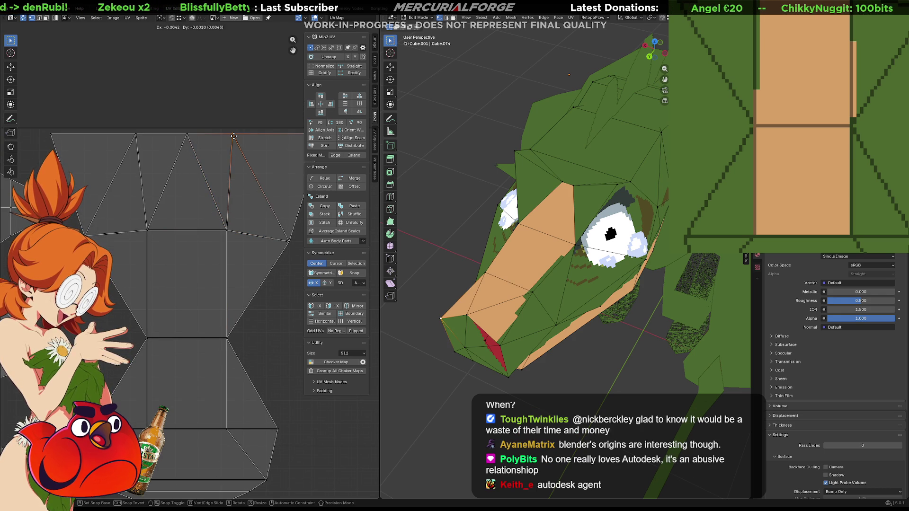
{"action": "left_click", "coordinate": [230, 138]}
{"action": "left_click", "coordinate": [136, 135]}
{"action": "key", "text": "g"}
{"action": "left_click", "coordinate": [150, 135]}
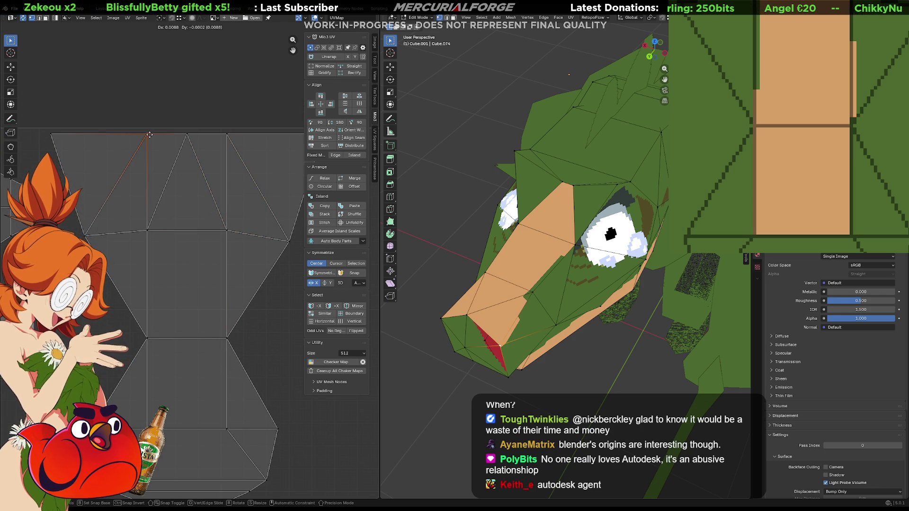
{"action": "mouse_move", "coordinate": [237, 158]}
{"action": "middle_mouse_down"}
{"action": "mouse_move", "coordinate": [173, 157]}
{"action": "mouse_move", "coordinate": [202, 164]}
{"action": "middle_mouse_up"}
{"action": "left_click", "coordinate": [289, 141]}
{"action": "mouse_move", "coordinate": [426, 213]}
{"action": "middle_mouse_down"}
{"action": "mouse_move", "coordinate": [511, 196]}
{"action": "mouse_move", "coordinate": [663, 206]}
{"action": "mouse_move", "coordinate": [589, 201]}
{"action": "middle_mouse_up"}
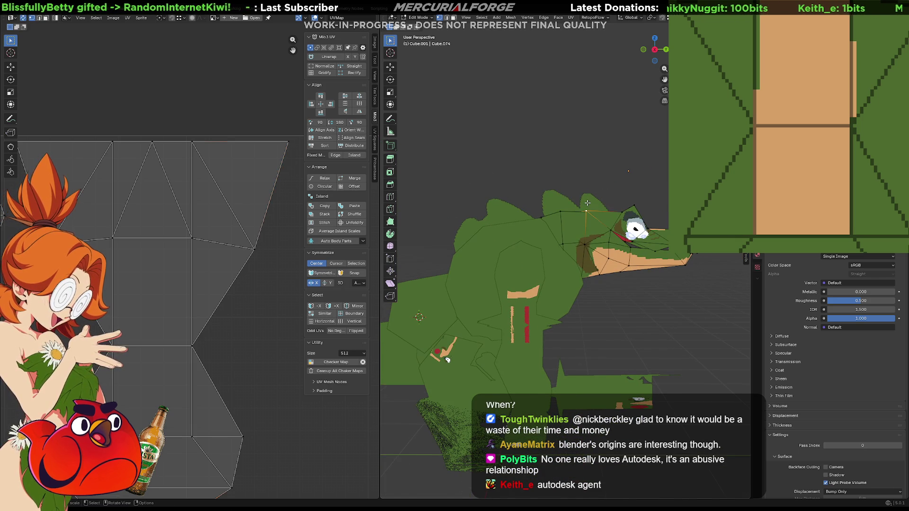
- Make the spiky back piece active and delete the faces of a selected edge
{"action": "key", "text": "Tab"}
{"action": "left_click", "coordinate": [589, 201]}
{"action": "left_click", "coordinate": [601, 197]}
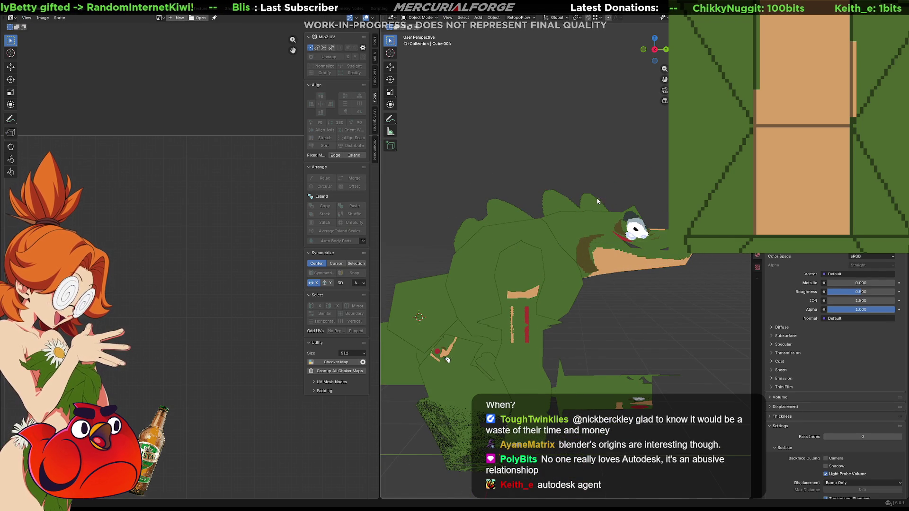
{"action": "key", "text": "Tab"}
{"action": "left_click", "coordinate": [595, 199]}
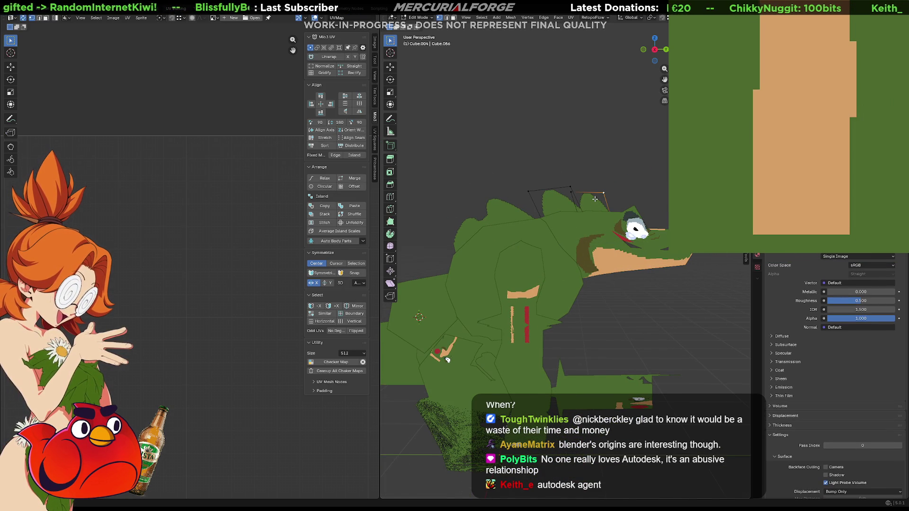
{"action": "key", "text": "x"}
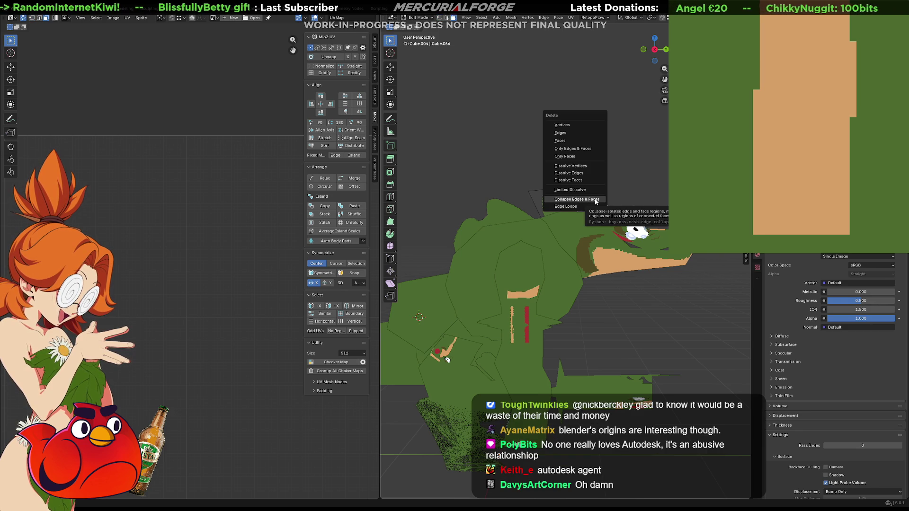
{"action": "left_click", "coordinate": [572, 142]}
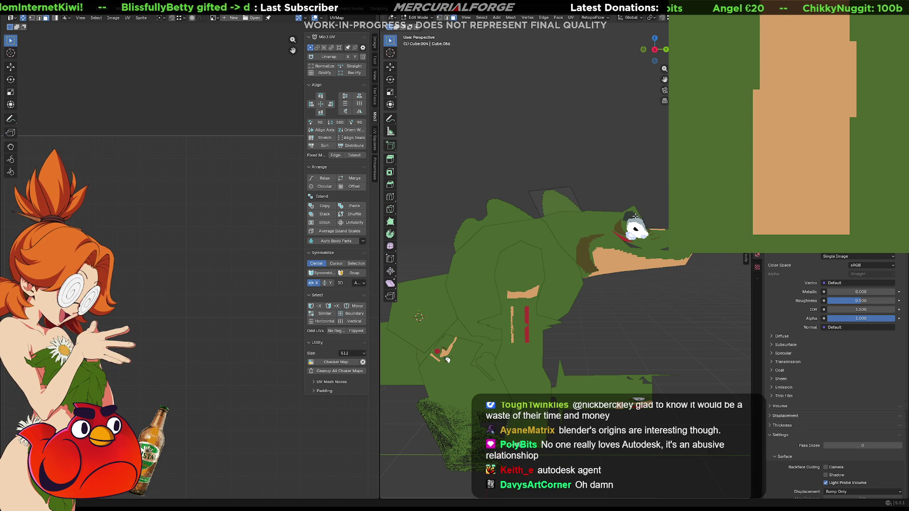
{"action": "key", "text": "Tab"}
- Zoom out to show the whole creature, then re-enter Edit Mode and undo back to the head
{"action": "scroll", "coordinate": [633, 204], "scroll_direction": "down", "scroll_amount": 3}
{"action": "middle_click_drag", "start_coordinate": [633, 203], "coordinate": [473, 203]}
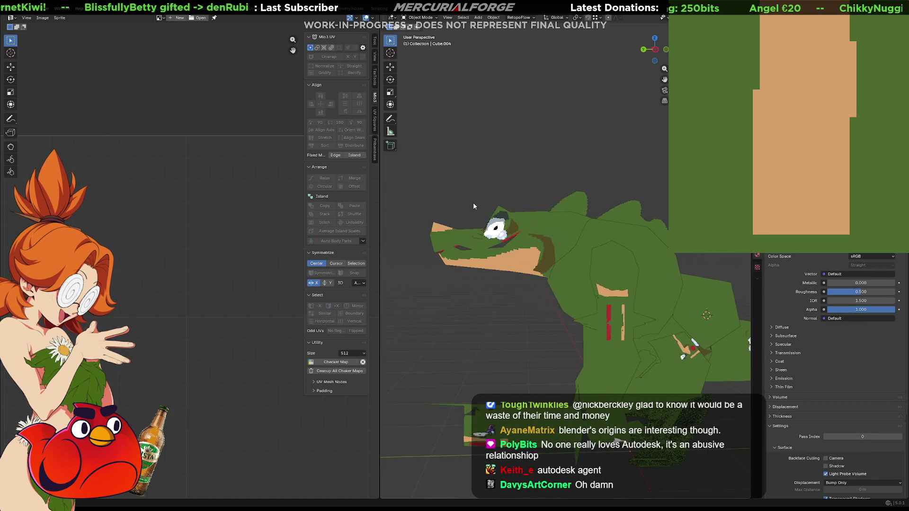
{"action": "scroll", "coordinate": [472, 202], "scroll_direction": "down", "scroll_amount": 3}
{"action": "scroll", "coordinate": [578, 243], "scroll_direction": "up", "scroll_amount": 3}
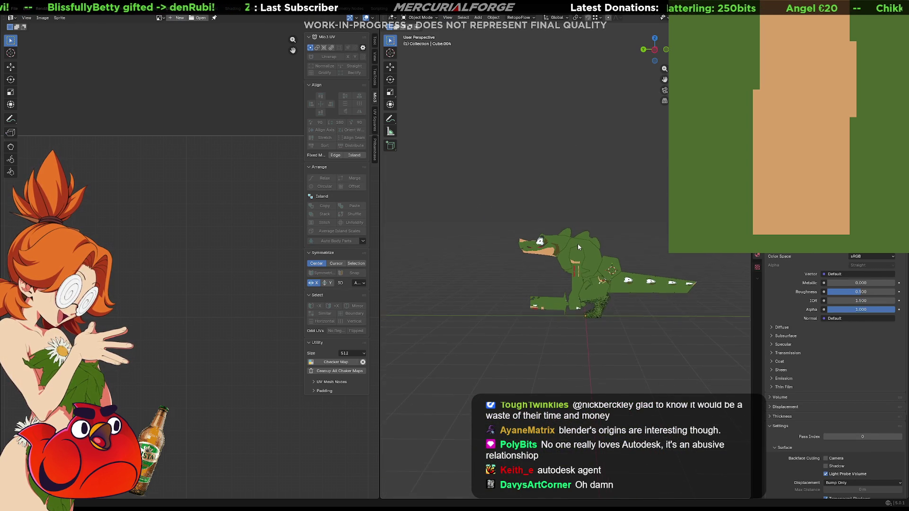
{"action": "key", "text": "Tab"}
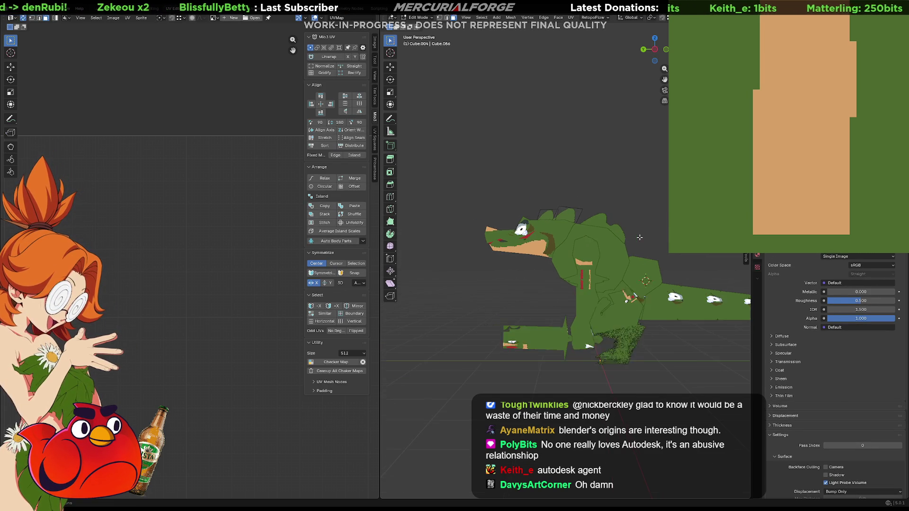
{"action": "key", "text": "ctrl+z"}
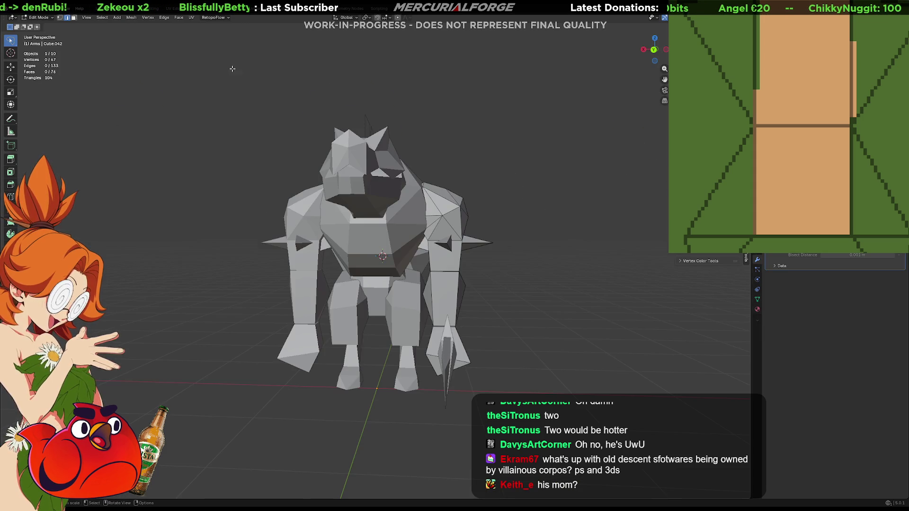
- Orbit the grey sword-holding reptile model to a side angle
{"action": "mouse_move", "coordinate": [233, 69]}
{"action": "middle_mouse_down"}
{"action": "mouse_move", "coordinate": [367, 196]}
{"action": "mouse_move", "coordinate": [331, 203]}
{"action": "mouse_move", "coordinate": [377, 197]}
{"action": "mouse_move", "coordinate": [353, 203]}
{"action": "middle_mouse_up"}
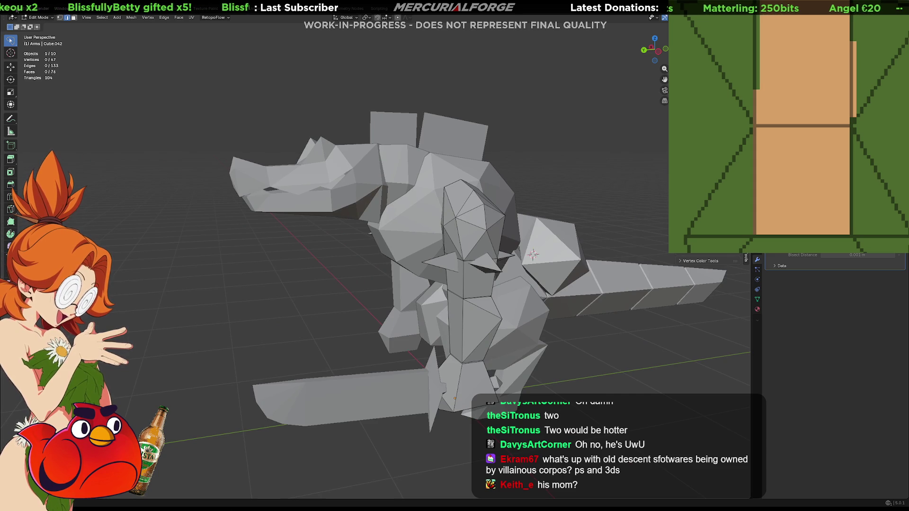
- Recover the last session via File > Recover > Last Session and inspect the model
{"action": "left_click", "coordinate": [14, 8]}
{"action": "mouse_move", "coordinate": [49, 46]}
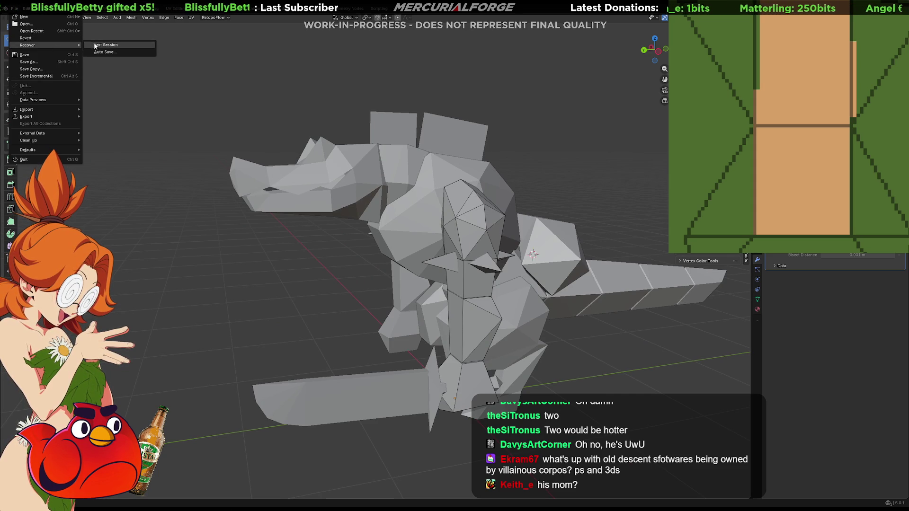
{"action": "left_click", "coordinate": [92, 45]}
{"action": "left_click", "coordinate": [476, 270]}
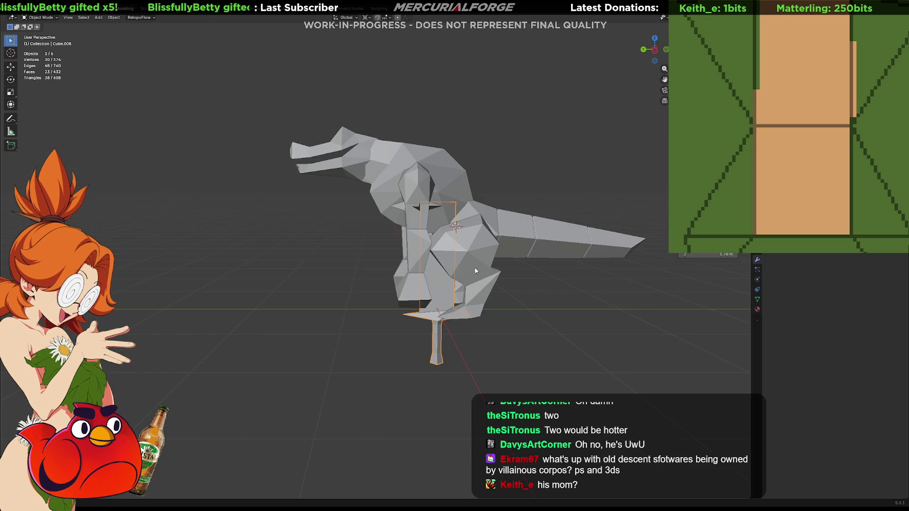
{"action": "mouse_move", "coordinate": [370, 238]}
{"action": "middle_mouse_down"}
{"action": "mouse_move", "coordinate": [539, 248]}
{"action": "mouse_move", "coordinate": [376, 240]}
{"action": "middle_mouse_up"}
- Check the Auto Save recovery options, then return to the UV Editing workspace
{"action": "left_click", "coordinate": [15, 8]}
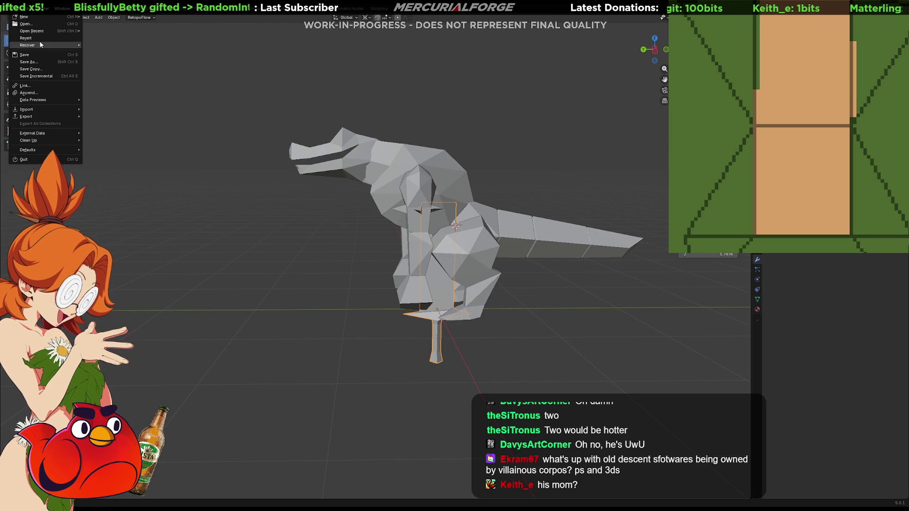
{"action": "mouse_move", "coordinate": [41, 44]}
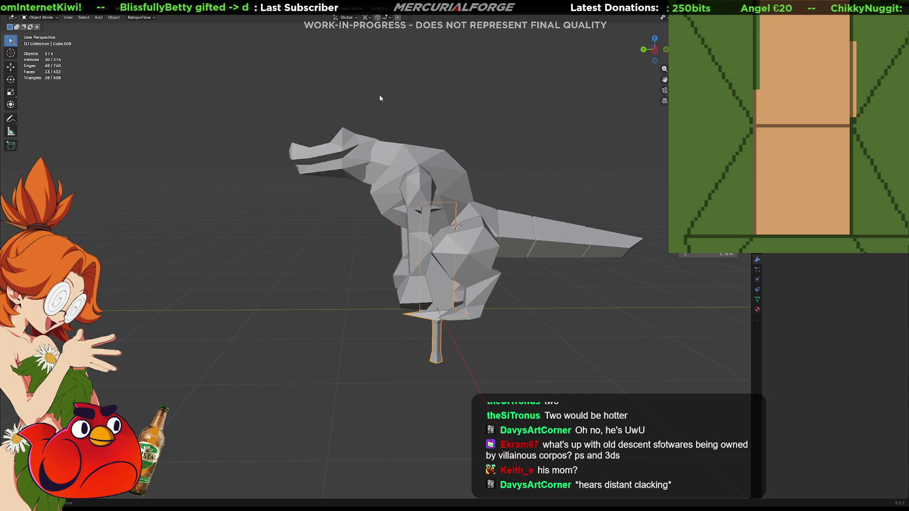
{"action": "key", "text": "alt+Tab"}
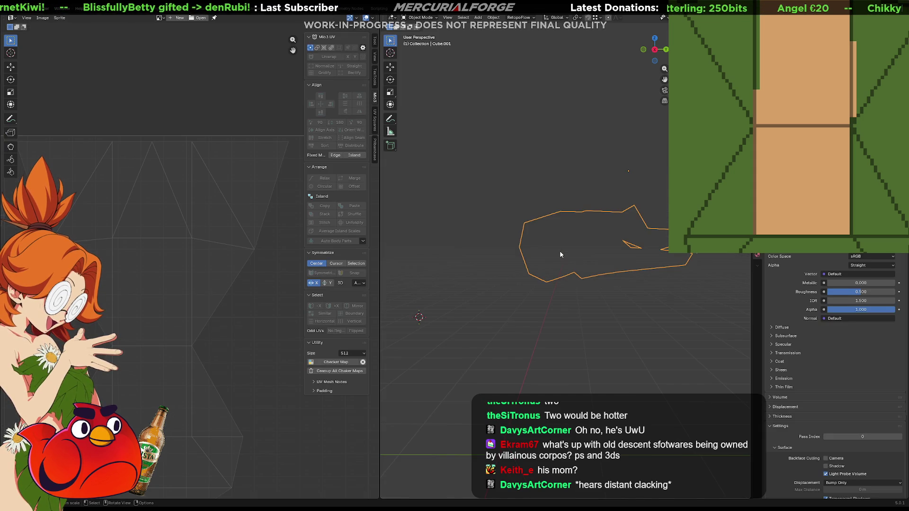
- Briefly check the creature's mesh in Edit Mode, then deselect it
{"action": "mouse_move", "coordinate": [578, 251]}
{"action": "middle_mouse_down"}
{"action": "mouse_move", "coordinate": [584, 262]}
{"action": "mouse_move", "coordinate": [570, 256]}
{"action": "mouse_move", "coordinate": [581, 260]}
{"action": "middle_mouse_up"}
{"action": "key", "text": "Tab"}
{"action": "key", "text": "Tab"}
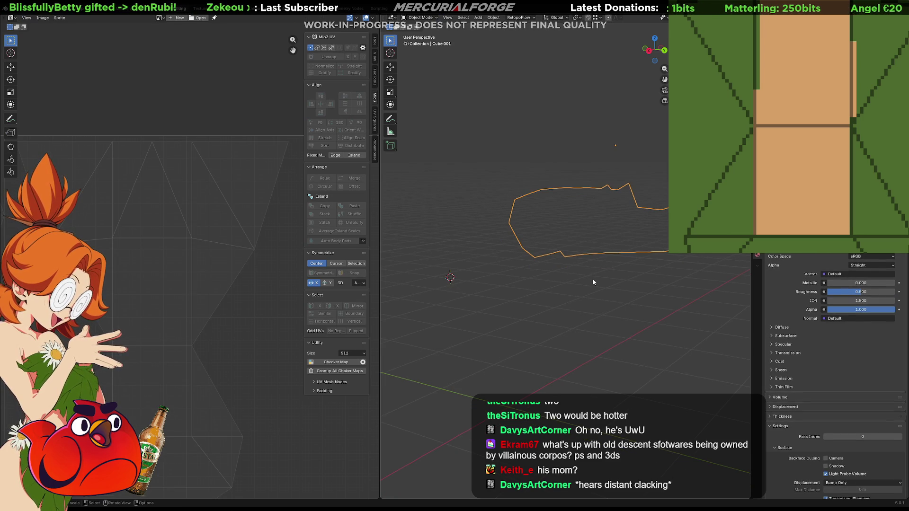
{"action": "left_click", "coordinate": [621, 287]}
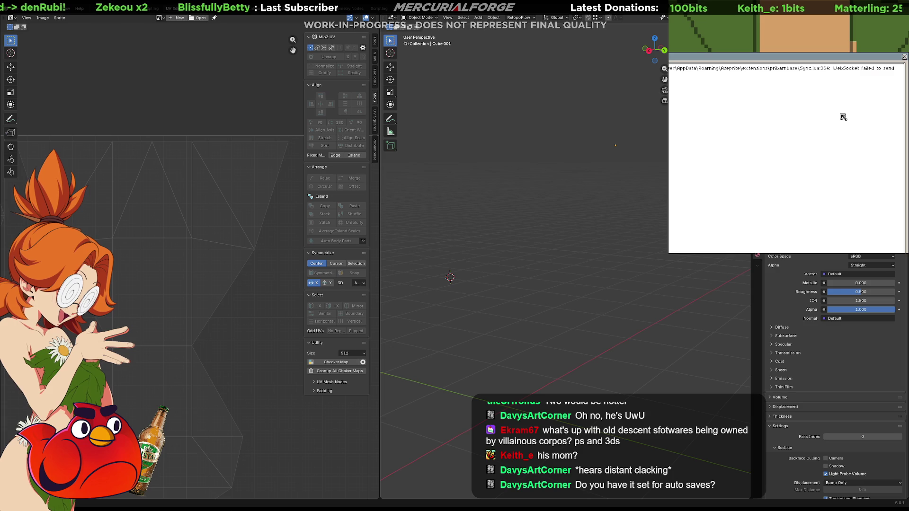
- Close Aseprite's error console and window, relaunch the Aseprite sync, and open Shading
{"action": "left_click", "coordinate": [905, 57]}
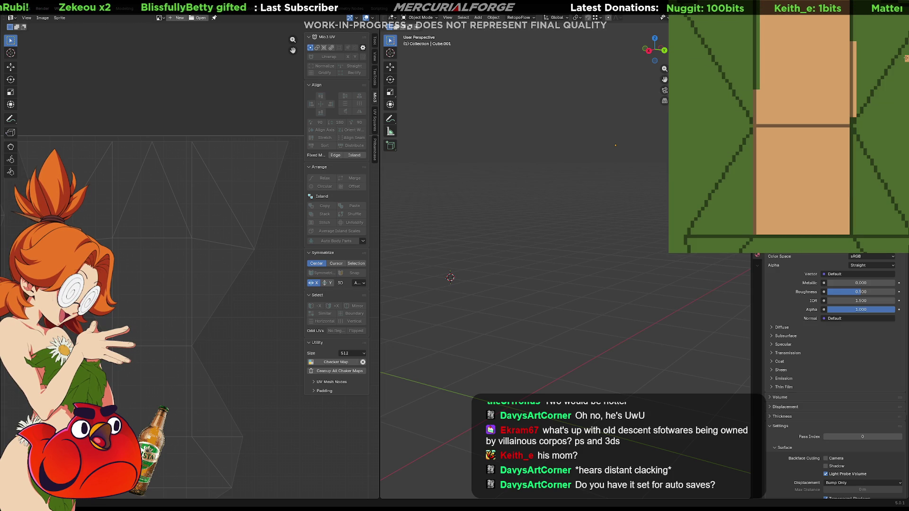
{"action": "left_click", "coordinate": [654, 14]}
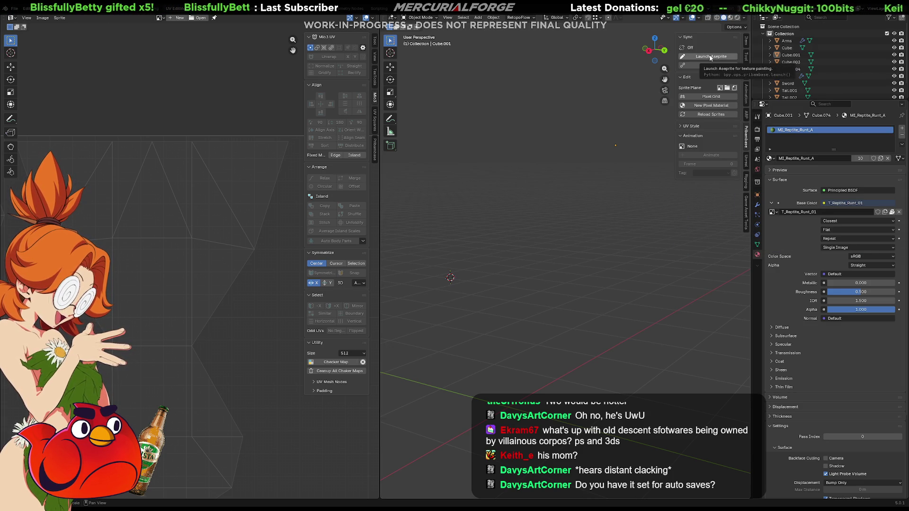
{"action": "left_click", "coordinate": [710, 56]}
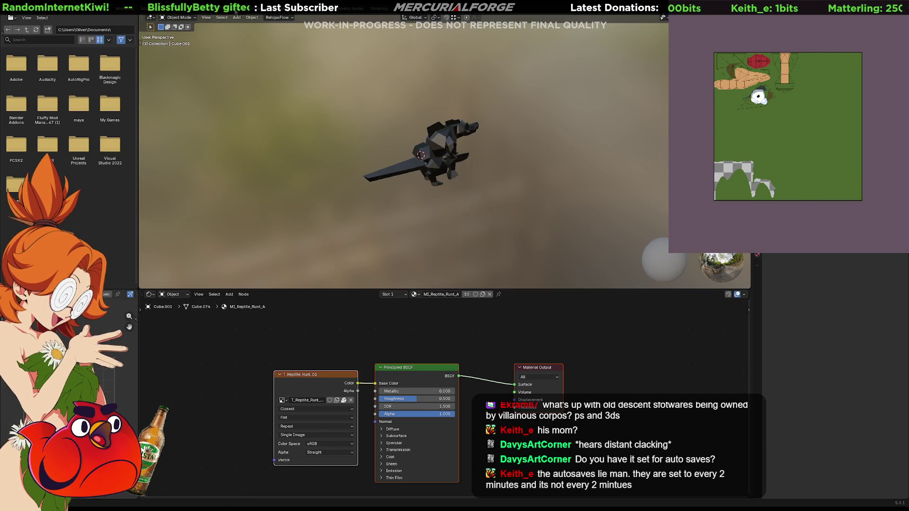
{"action": "left_click", "coordinate": [235, 11]}
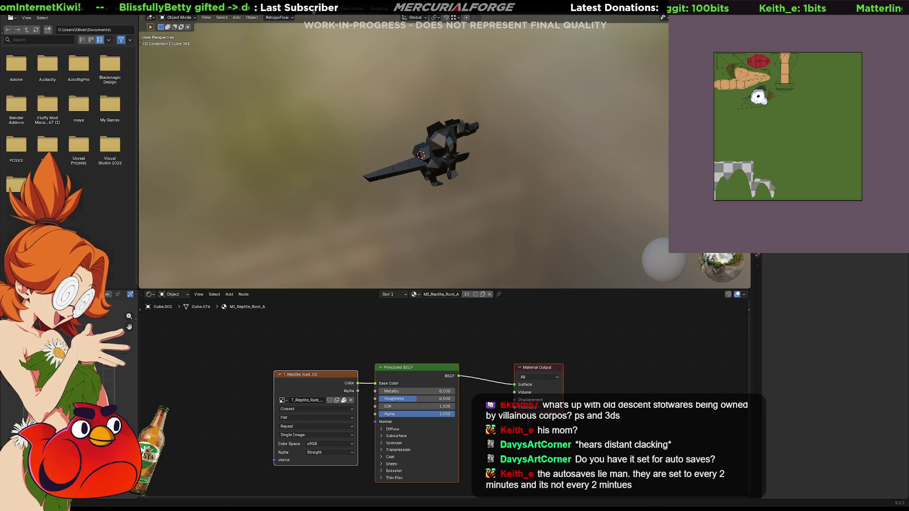
- Cycle through the Geometry Nodes and Scripting workspaces and return to Shading
{"action": "left_click", "coordinate": [344, 9]}
{"action": "left_click", "coordinate": [374, 9]}
{"action": "left_click", "coordinate": [287, 10]}
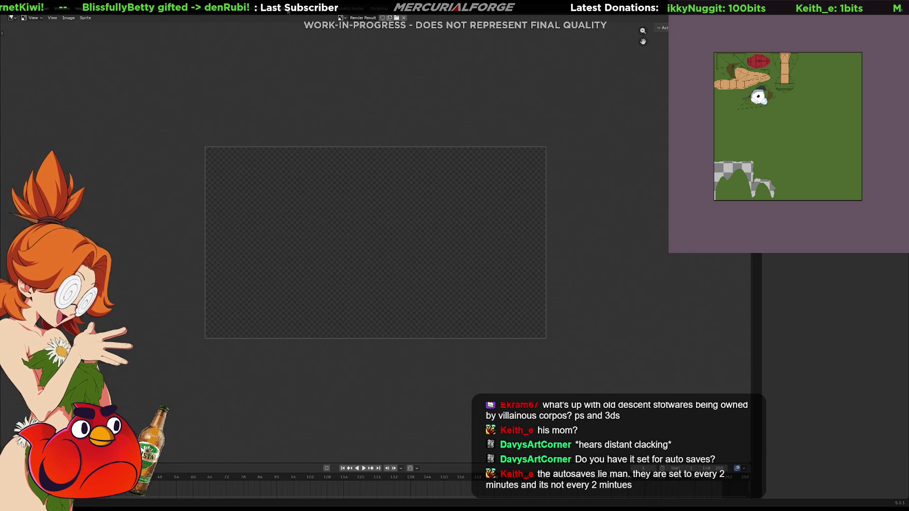
{"action": "left_click", "coordinate": [256, 10]}
{"action": "left_click", "coordinate": [237, 9]}
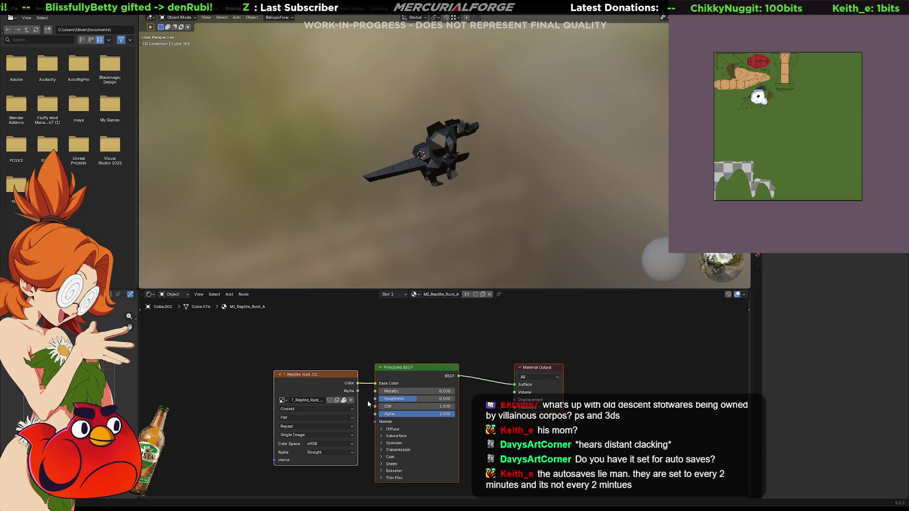
- Compare T_Reptile_Runt_01 and its Sheet version, settling on T_Reptile_Runt_01 in the Image Texture node
{"action": "left_click", "coordinate": [282, 400]}
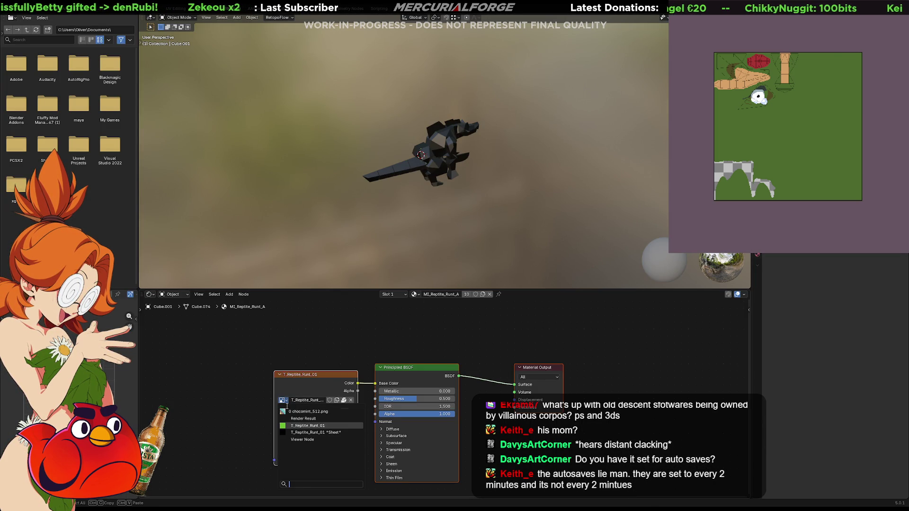
{"action": "left_click", "coordinate": [301, 427]}
{"action": "left_click", "coordinate": [283, 401]}
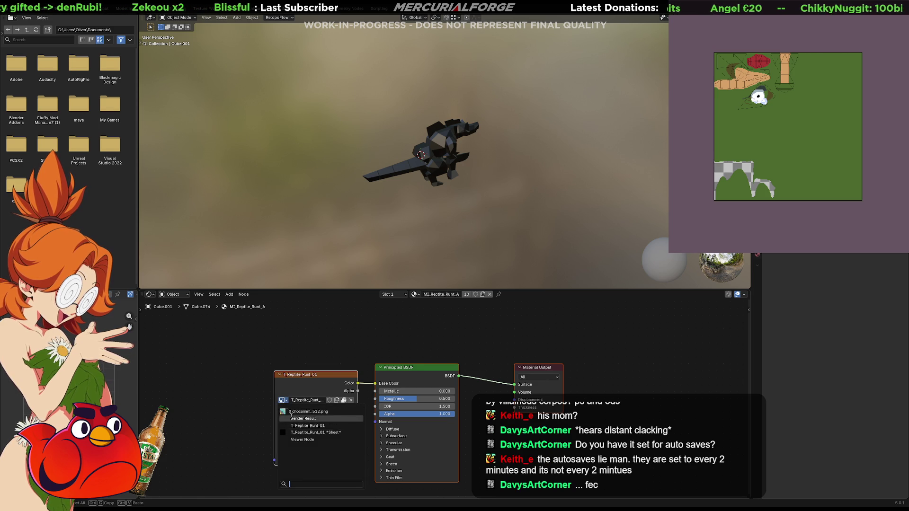
{"action": "left_click", "coordinate": [315, 432]}
{"action": "left_click", "coordinate": [283, 400]}
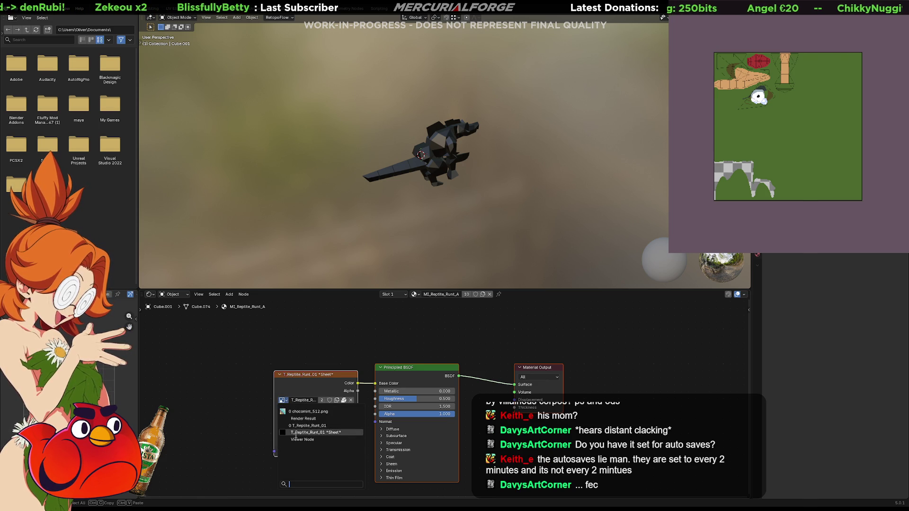
{"action": "left_click", "coordinate": [308, 426]}
- Unlink the image from the texture node and check the undo history
{"action": "scroll", "coordinate": [319, 413], "scroll_direction": "up", "scroll_amount": 2}
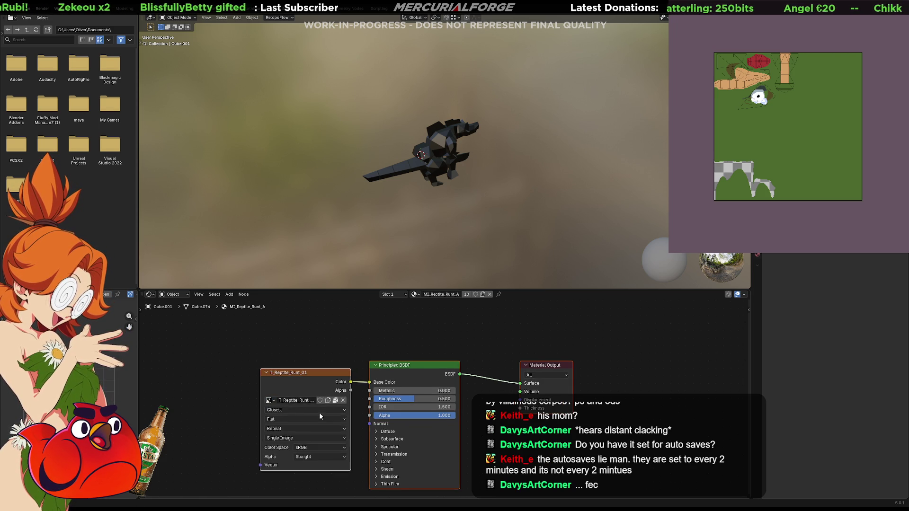
{"action": "middle_click_drag", "start_coordinate": [227, 401], "coordinate": [246, 363]}
{"action": "left_click", "coordinate": [340, 366]}
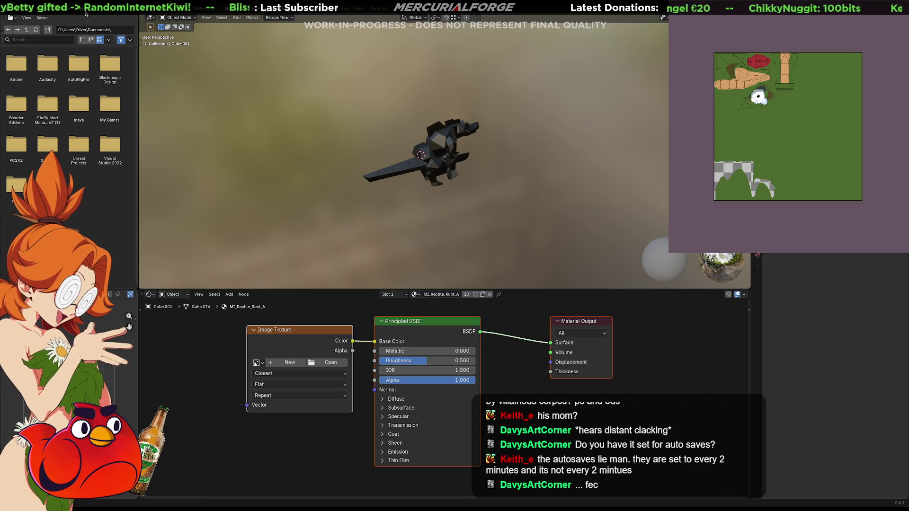
{"action": "left_click", "coordinate": [29, 7]}
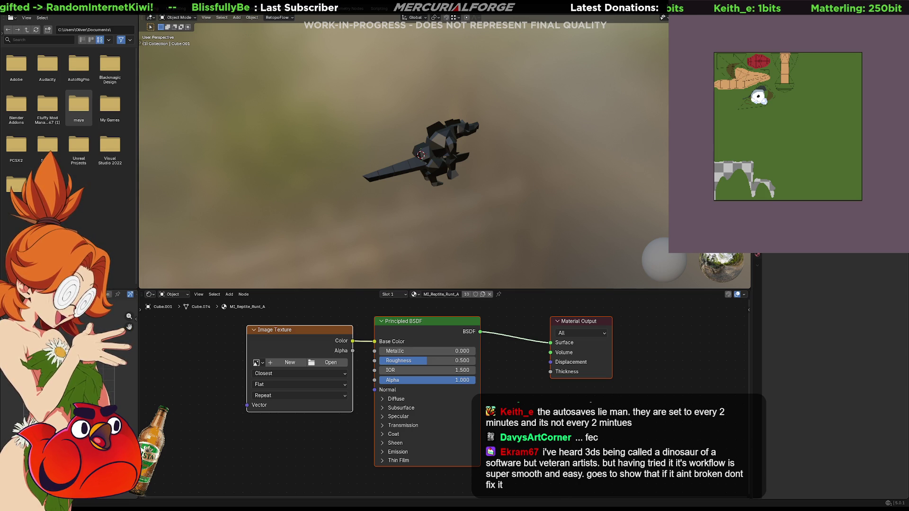
- Orbit the reptile from a higher angle and switch to the Modeling workspace
{"action": "middle_click_drag", "start_coordinate": [496, 179], "coordinate": [434, 157]}
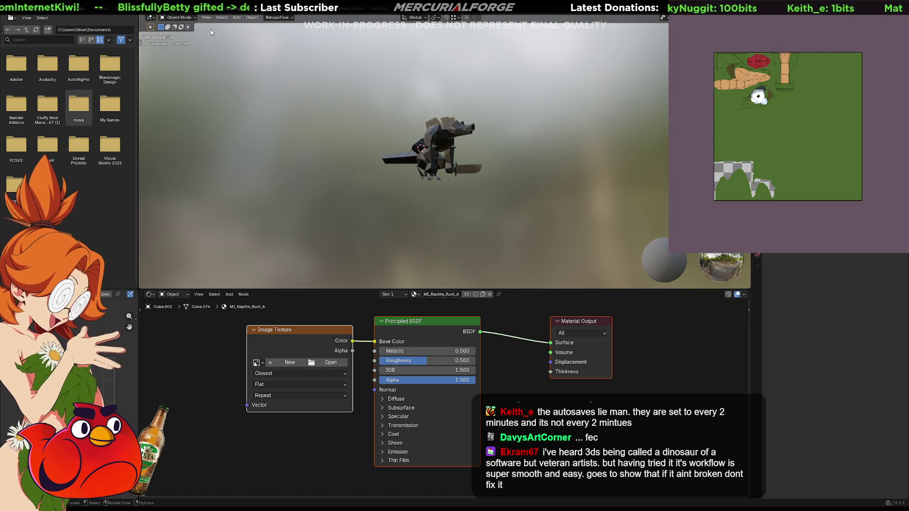
{"action": "scroll", "coordinate": [493, 207], "scroll_direction": "up", "scroll_amount": 4}
{"action": "mouse_move", "coordinate": [493, 207]}
{"action": "middle_mouse_down"}
{"action": "mouse_move", "coordinate": [493, 169]}
{"action": "mouse_move", "coordinate": [501, 175]}
{"action": "middle_mouse_up"}
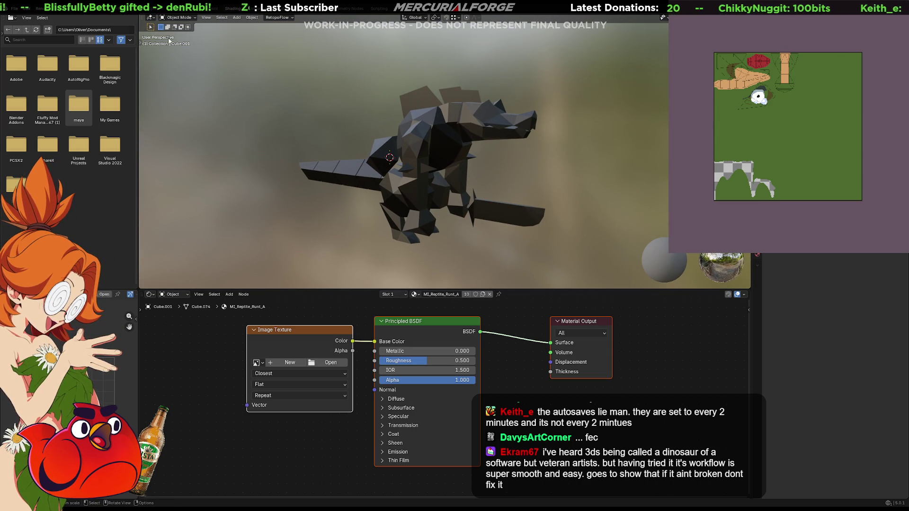
{"action": "left_click", "coordinate": [115, 8]}
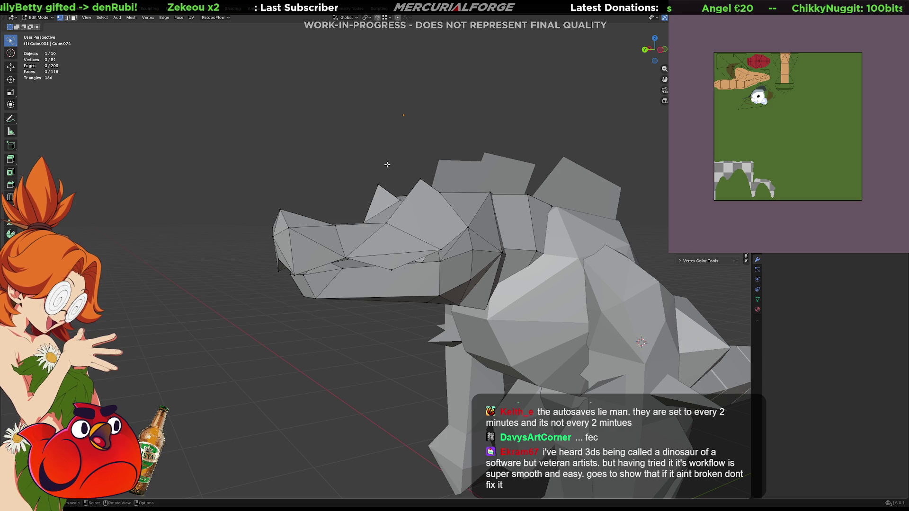
- Save the file as Grunt1.blend, orbit the head mesh, and go back to Object Mode
{"action": "key", "text": "ctrl+s"}
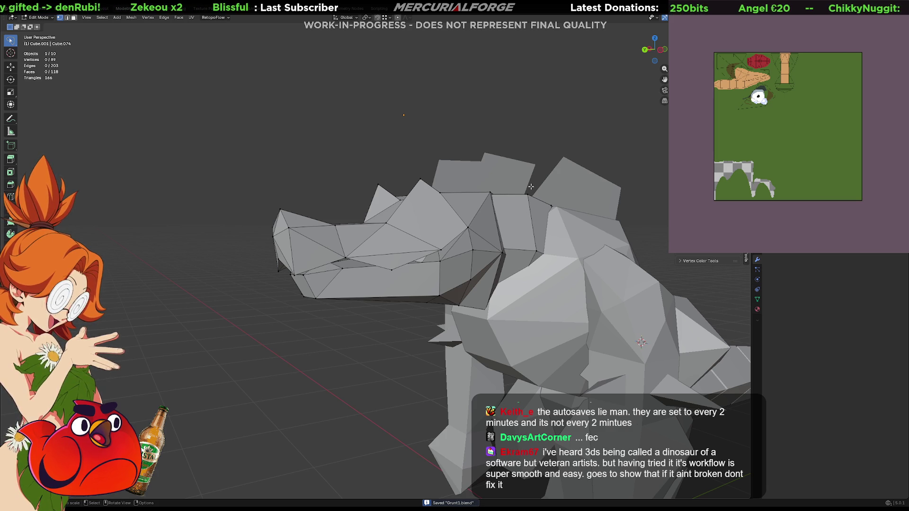
{"action": "mouse_move", "coordinate": [414, 169]}
{"action": "middle_mouse_down"}
{"action": "mouse_move", "coordinate": [532, 188]}
{"action": "mouse_move", "coordinate": [494, 198]}
{"action": "middle_mouse_up"}
{"action": "key", "text": "Tab"}
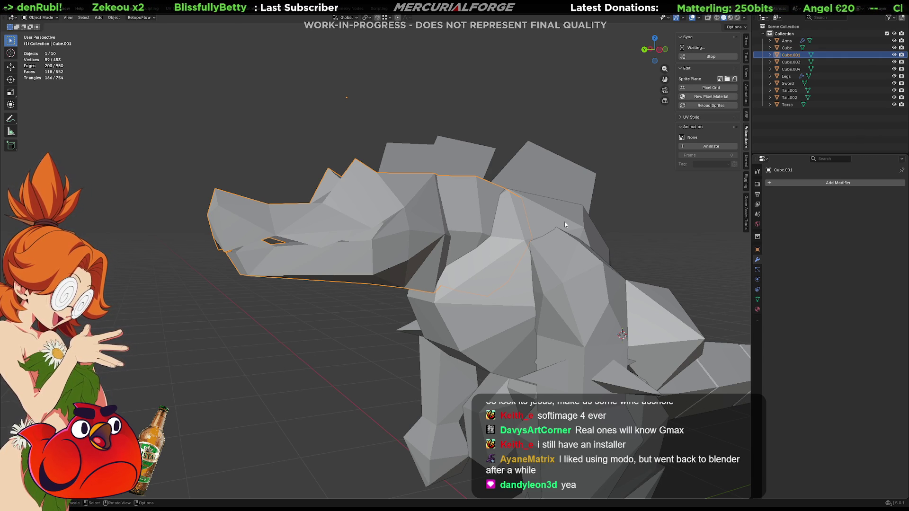
{"action": "mouse_move", "coordinate": [479, 186]}
{"action": "middle_mouse_down"}
{"action": "mouse_move", "coordinate": [472, 186]}
{"action": "mouse_move", "coordinate": [480, 215]}
{"action": "mouse_move", "coordinate": [470, 200]}
{"action": "mouse_move", "coordinate": [451, 209]}
{"action": "middle_mouse_up"}
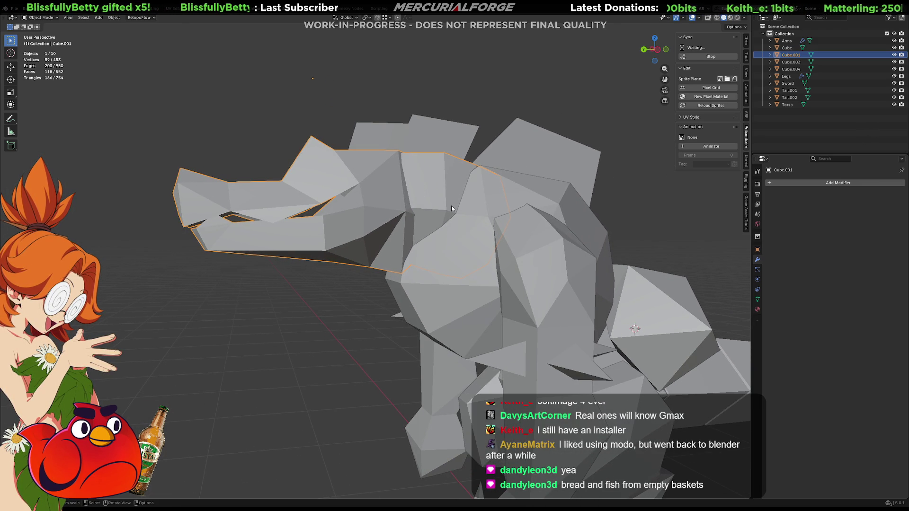
{"action": "key", "text": "Tab"}
{"action": "key", "text": "Tab"}
{"action": "mouse_move", "coordinate": [447, 206]}
{"action": "middle_mouse_down"}
{"action": "mouse_move", "coordinate": [567, 206]}
{"action": "mouse_move", "coordinate": [388, 206]}
{"action": "mouse_move", "coordinate": [402, 211]}
{"action": "mouse_move", "coordinate": [387, 208]}
{"action": "mouse_move", "coordinate": [364, 260]}
{"action": "middle_mouse_up"}
{"action": "left_click", "coordinate": [350, 286]}
{"action": "left_click", "coordinate": [380, 229]}
{"action": "mouse_move", "coordinate": [381, 230]}
{"action": "middle_mouse_down"}
{"action": "mouse_move", "coordinate": [387, 263]}
{"action": "mouse_move", "coordinate": [385, 227]}
{"action": "mouse_move", "coordinate": [386, 250]}
{"action": "mouse_move", "coordinate": [465, 228]}
{"action": "mouse_move", "coordinate": [486, 235]}
{"action": "middle_mouse_up"}
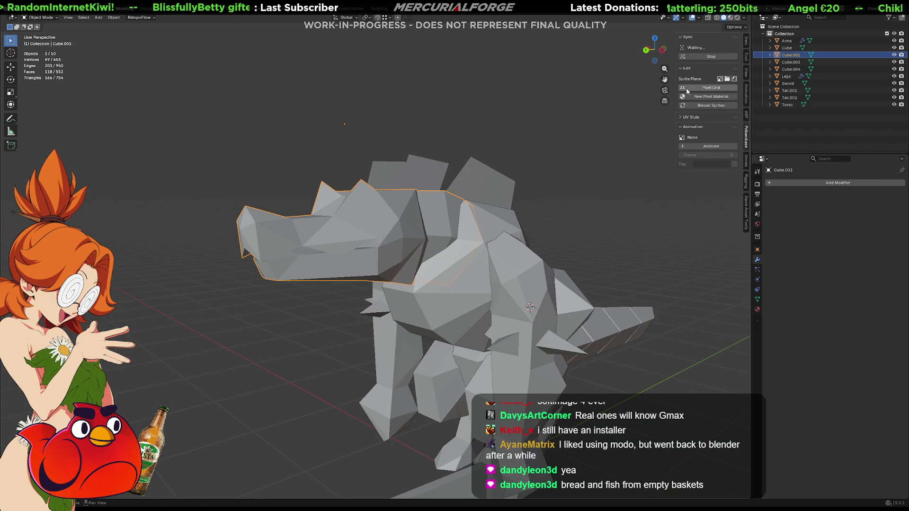
- Set viewport shading to Flat lighting with Texture object colour
{"action": "left_click", "coordinate": [743, 18]}
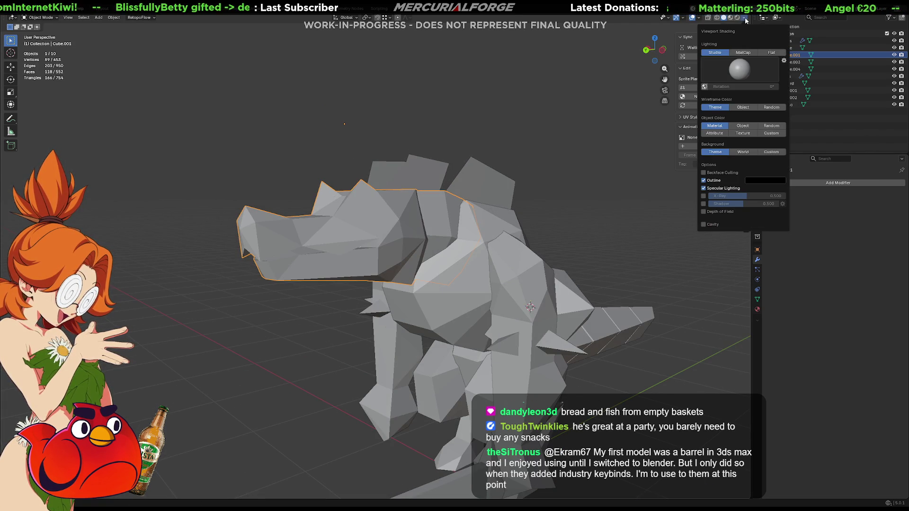
{"action": "left_click", "coordinate": [744, 127]}
{"action": "left_click", "coordinate": [742, 133]}
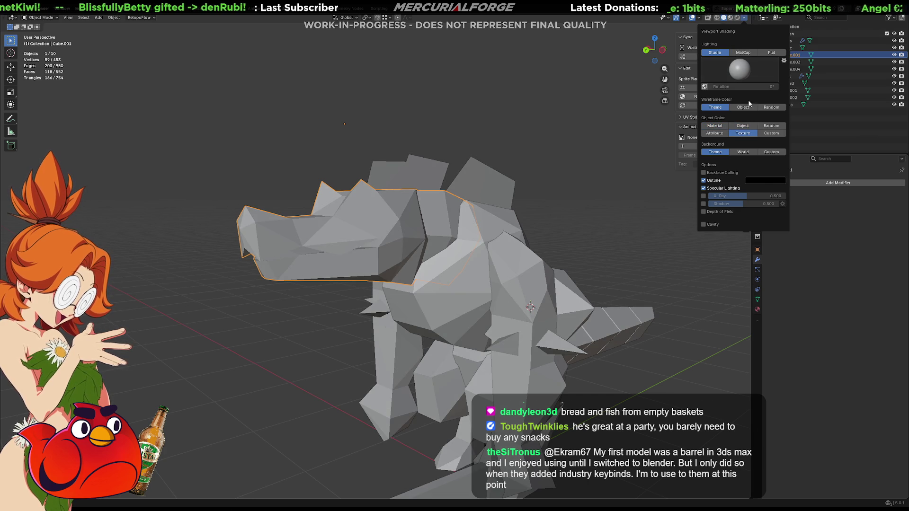
{"action": "left_click", "coordinate": [771, 52]}
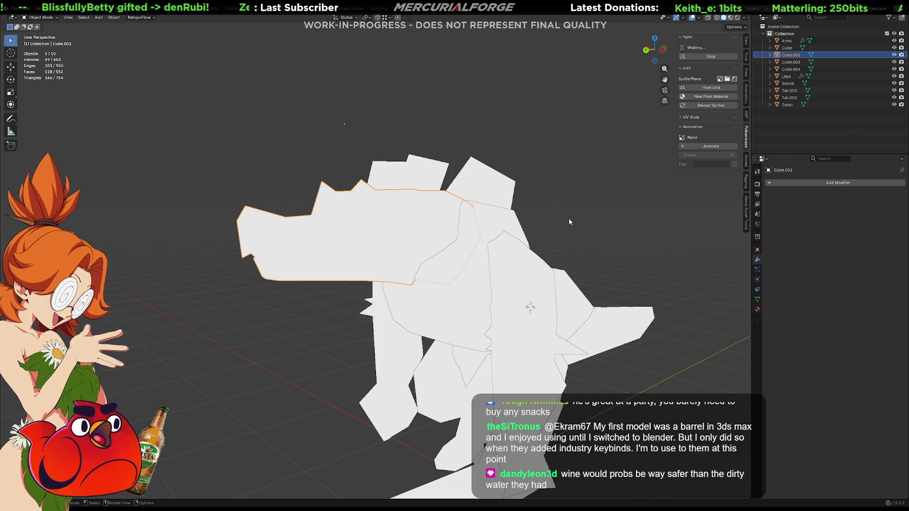
{"action": "left_click", "coordinate": [578, 210]}
{"action": "mouse_move", "coordinate": [578, 209]}
{"action": "middle_mouse_down"}
{"action": "mouse_move", "coordinate": [564, 154]}
{"action": "mouse_move", "coordinate": [540, 146]}
{"action": "mouse_move", "coordinate": [534, 158]}
{"action": "mouse_move", "coordinate": [499, 161]}
{"action": "mouse_move", "coordinate": [529, 146]}
{"action": "mouse_move", "coordinate": [526, 166]}
{"action": "middle_mouse_up"}
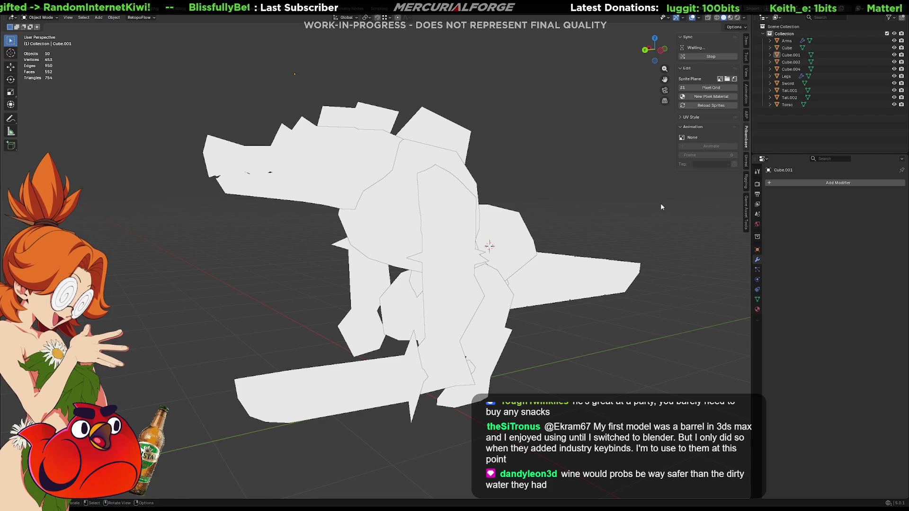
{"action": "mouse_move", "coordinate": [573, 210]}
{"action": "middle_mouse_down"}
{"action": "mouse_move", "coordinate": [558, 209]}
{"action": "mouse_move", "coordinate": [665, 200]}
{"action": "mouse_move", "coordinate": [530, 224]}
{"action": "mouse_move", "coordinate": [601, 230]}
{"action": "mouse_move", "coordinate": [577, 223]}
{"action": "mouse_move", "coordinate": [561, 239]}
{"action": "mouse_move", "coordinate": [509, 254]}
{"action": "middle_mouse_up"}
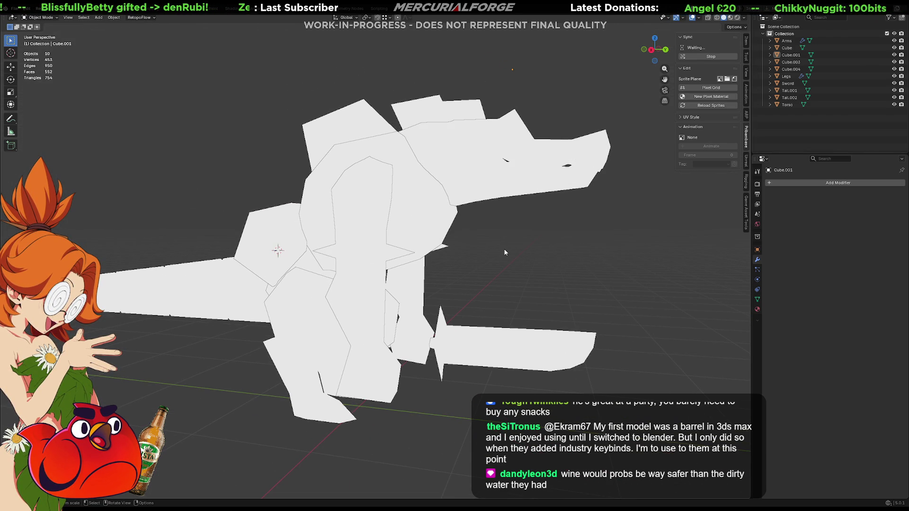
{"action": "left_click", "coordinate": [494, 182]}
{"action": "mouse_move", "coordinate": [495, 182]}
{"action": "middle_mouse_down"}
{"action": "mouse_move", "coordinate": [491, 167]}
{"action": "mouse_move", "coordinate": [502, 187]}
{"action": "middle_mouse_up"}
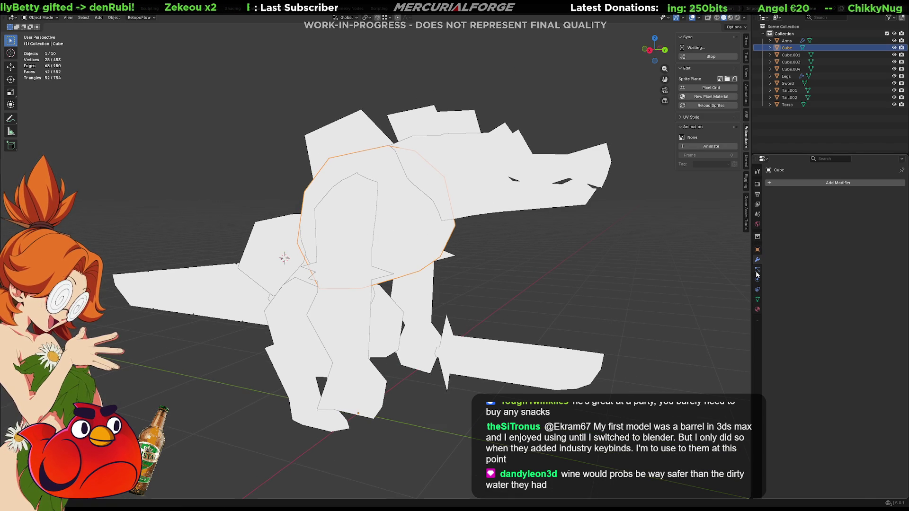
{"action": "left_click", "coordinate": [757, 300]}
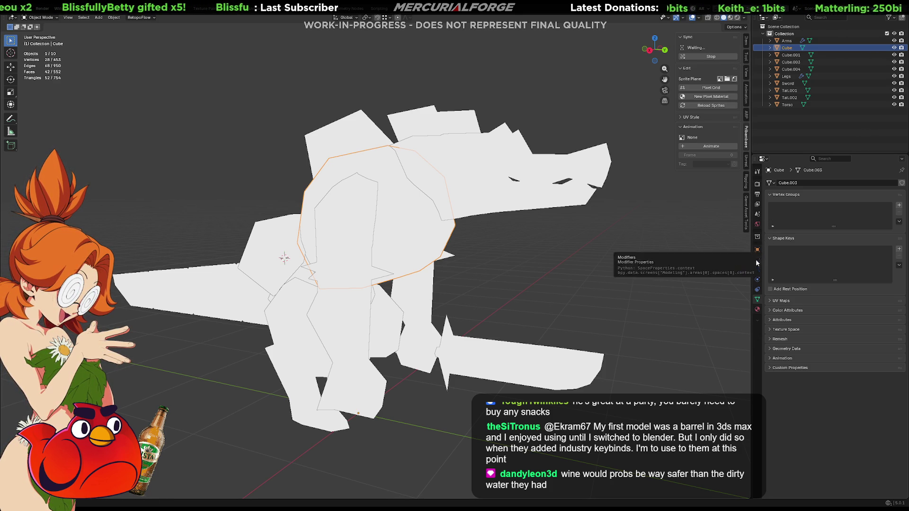
- Select head object Cube.001 and review its modifiers and object constraints tabs
{"action": "left_click", "coordinate": [520, 187]}
{"action": "middle_click_drag", "start_coordinate": [509, 189], "coordinate": [537, 183]}
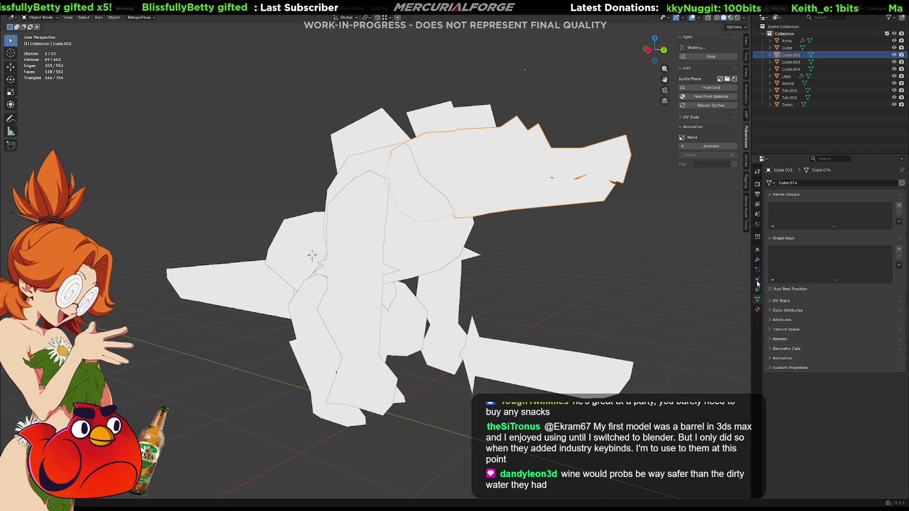
{"action": "left_click", "coordinate": [757, 261]}
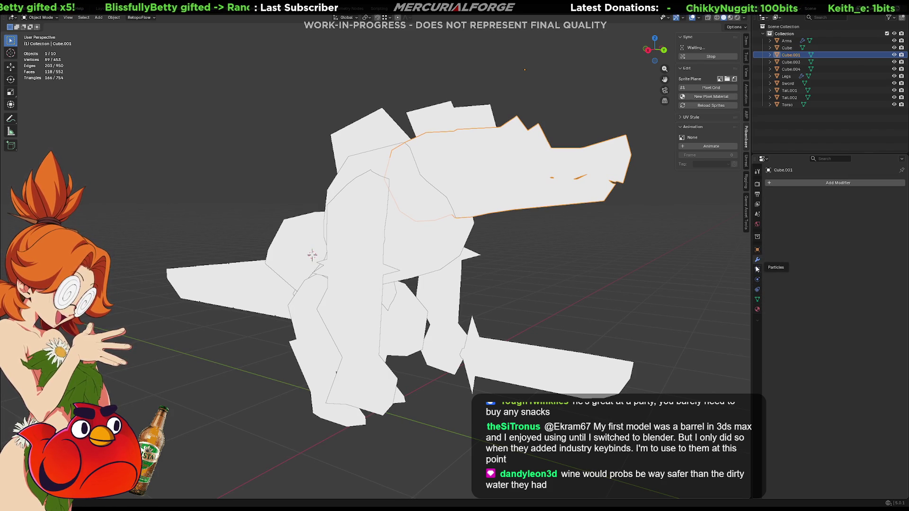
{"action": "left_click", "coordinate": [757, 299]}
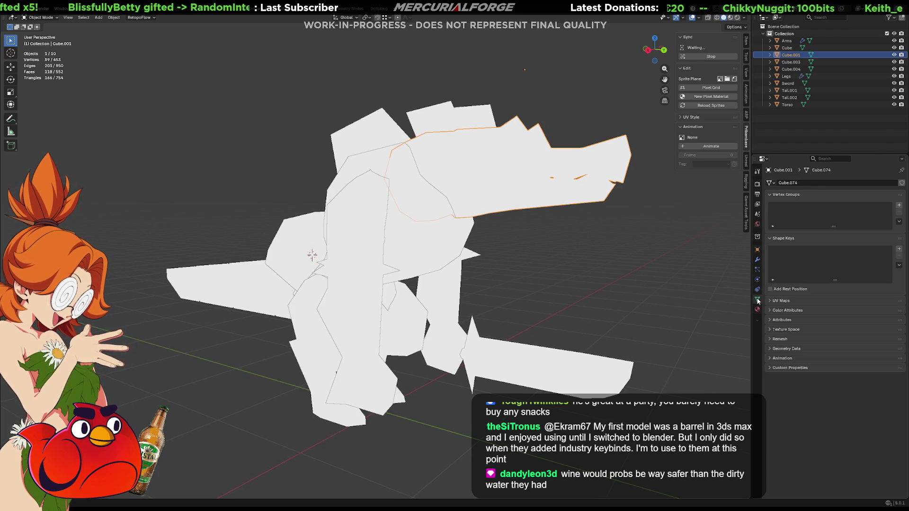
{"action": "left_click", "coordinate": [757, 290]}
{"action": "left_click", "coordinate": [757, 281]}
{"action": "left_click", "coordinate": [756, 260]}
{"action": "left_click", "coordinate": [637, 225]}
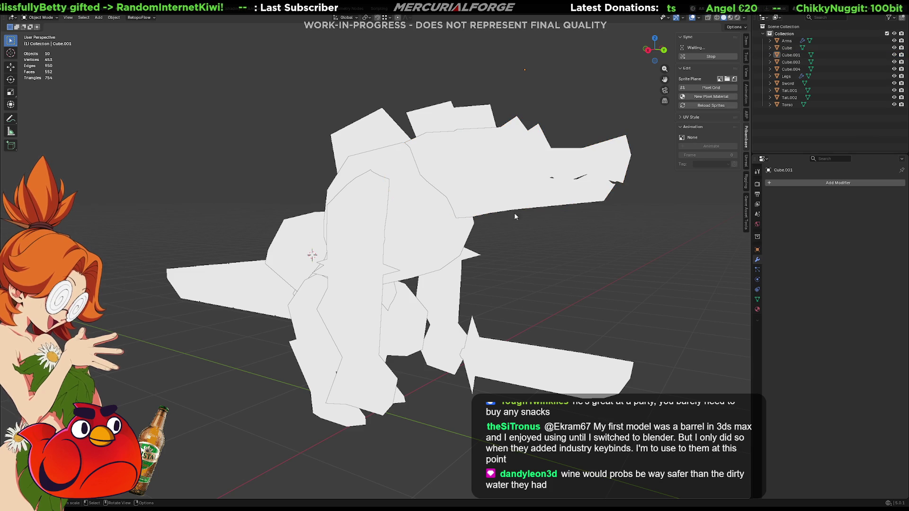
{"action": "left_click", "coordinate": [493, 183]}
{"action": "middle_click_drag", "start_coordinate": [486, 198], "coordinate": [487, 195], "text": "shift"}
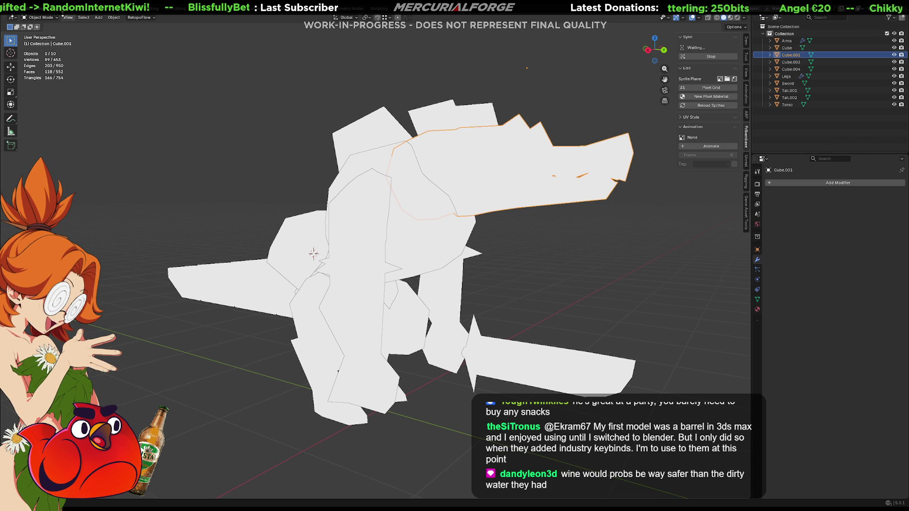
- Reselect Cube.001 and click Stop in the Pribambase Sync panel to end the Aseprite wait
{"action": "left_click", "coordinate": [28, 7]}
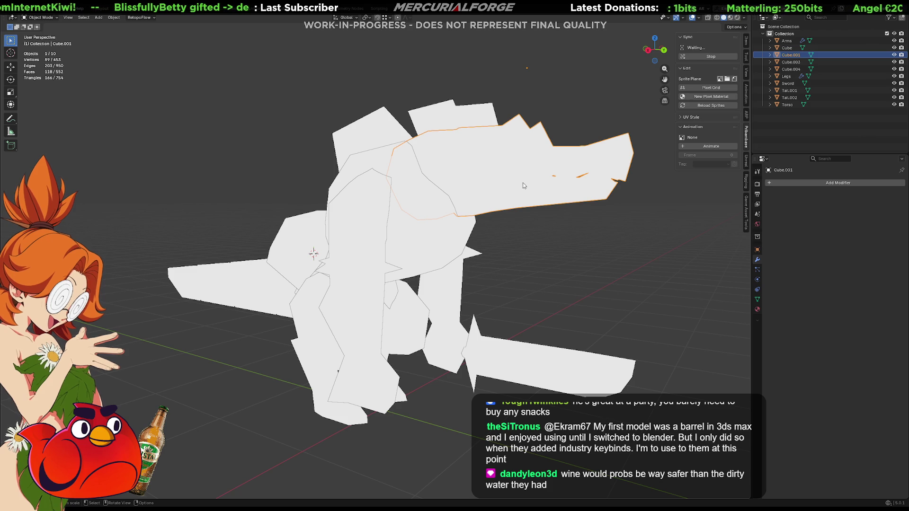
{"action": "left_click", "coordinate": [592, 251]}
{"action": "left_click", "coordinate": [509, 182]}
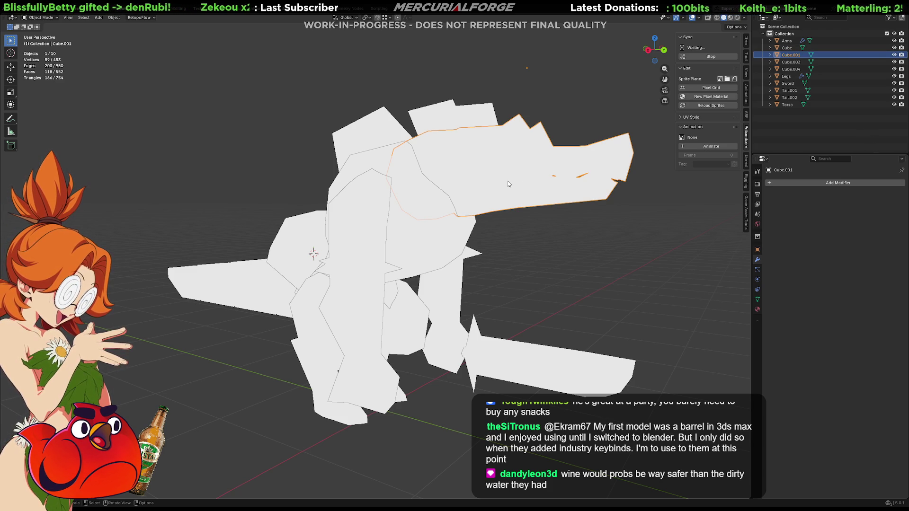
{"action": "left_click", "coordinate": [747, 162]}
{"action": "left_click", "coordinate": [747, 135]}
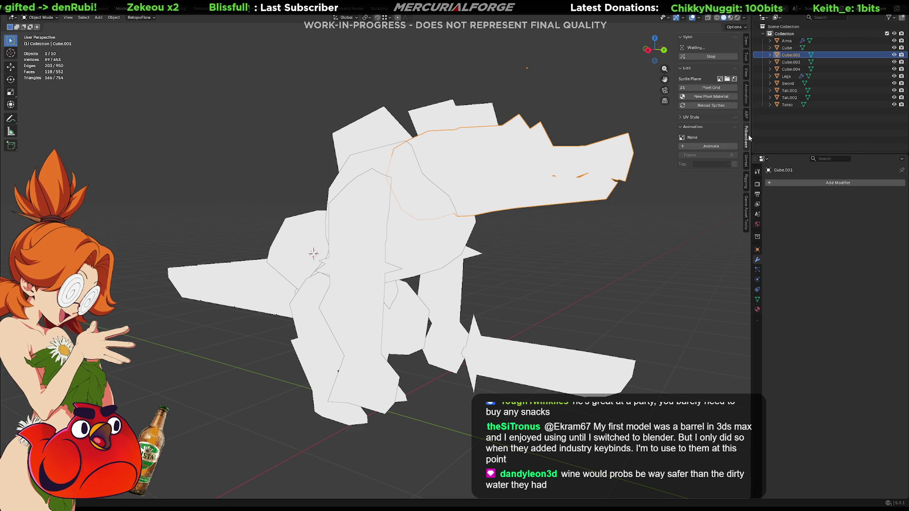
{"action": "left_click", "coordinate": [709, 56]}
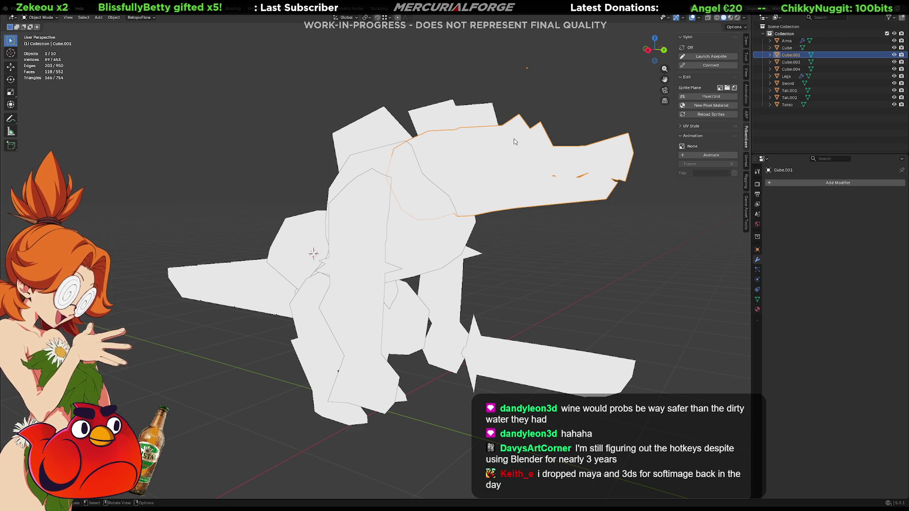
- Relaunch Aseprite, open the tmp texture sprite, and select the head and back-plate piece
{"action": "left_click", "coordinate": [589, 85]}
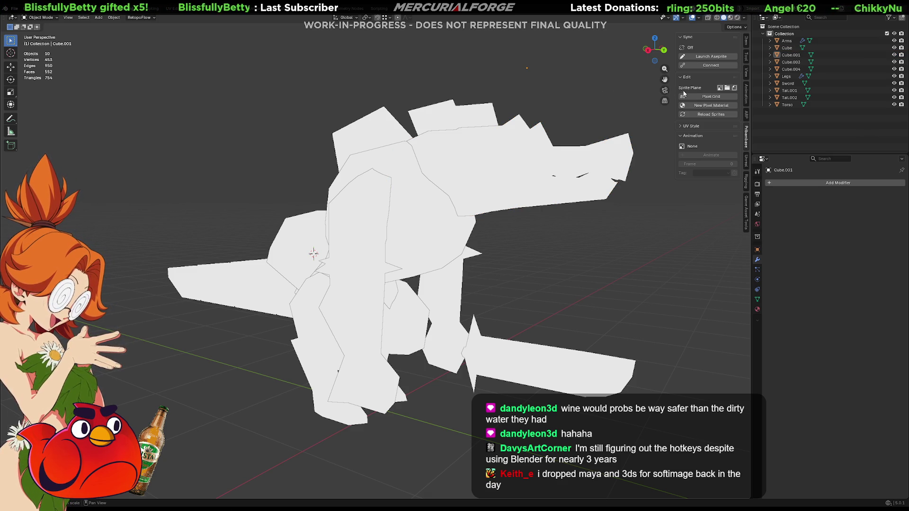
{"action": "left_click", "coordinate": [708, 58]}
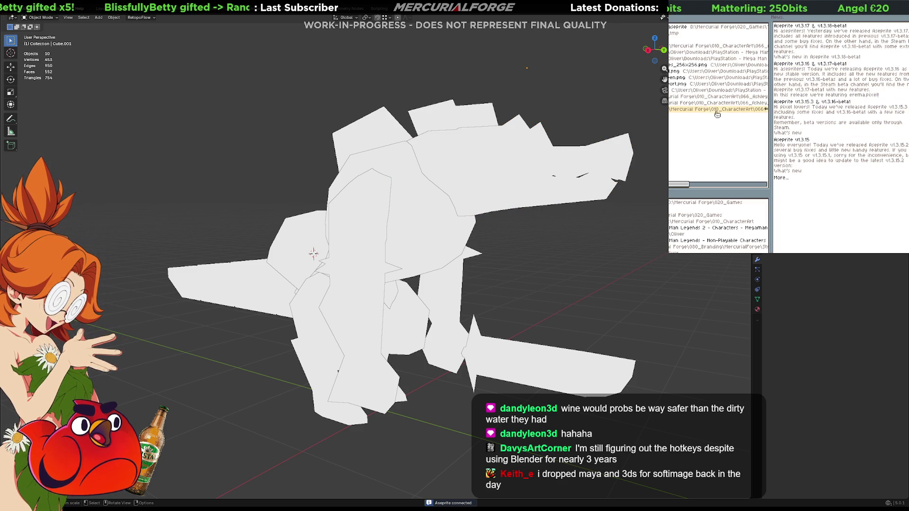
{"action": "left_click", "coordinate": [714, 34]}
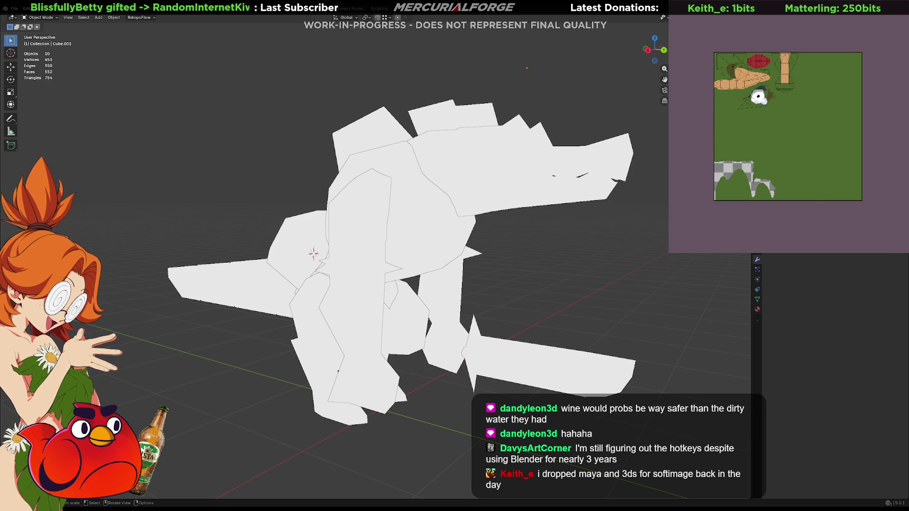
{"action": "left_click", "coordinate": [544, 175]}
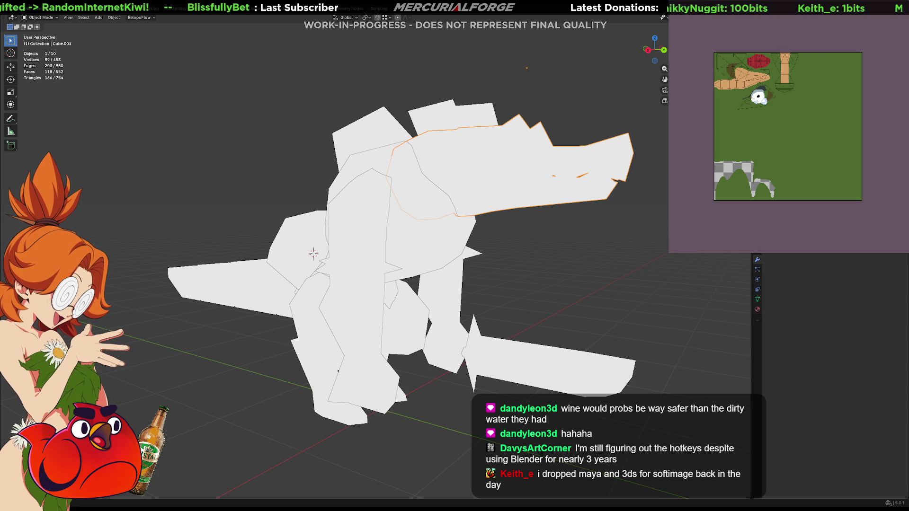
- Assign the T_Reptile_Runt_01 image as Base Color to all of the creature's pieces, then deselect
{"action": "key", "text": "a"}
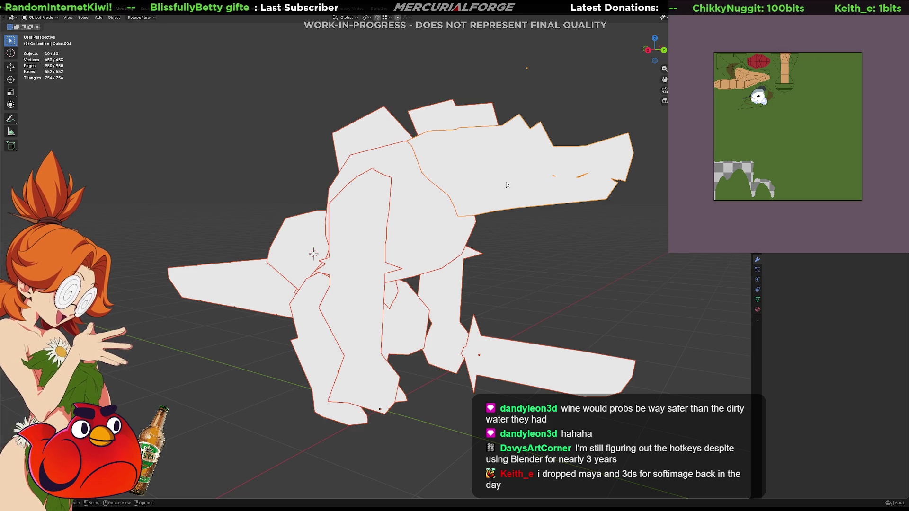
{"action": "left_click", "coordinate": [757, 310]}
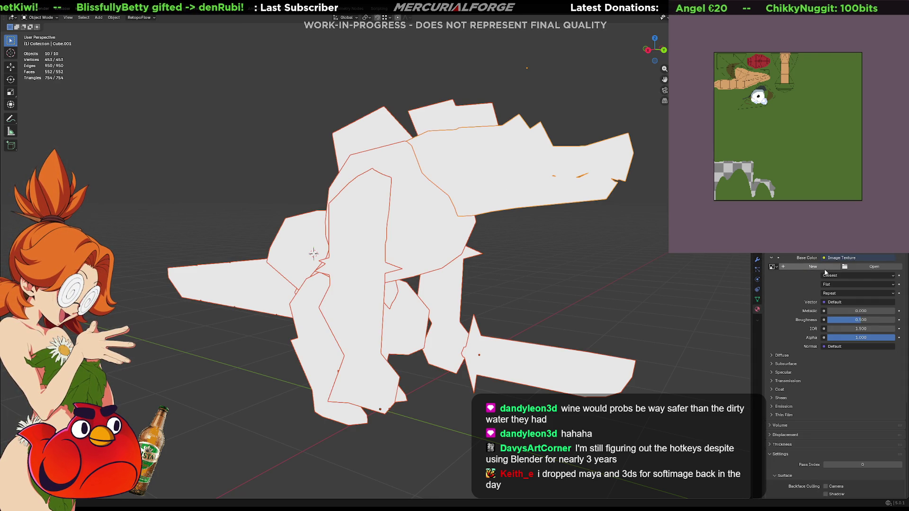
{"action": "left_click", "coordinate": [775, 267]}
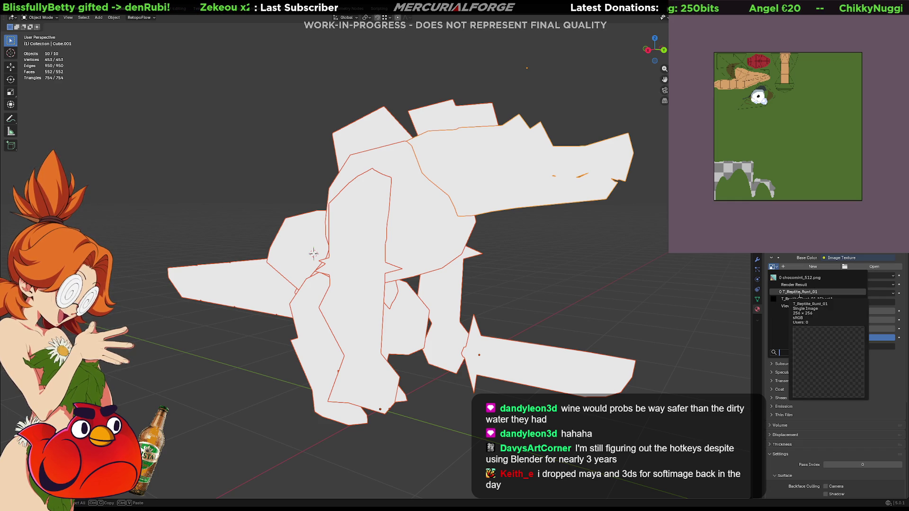
{"action": "left_click", "coordinate": [799, 292]}
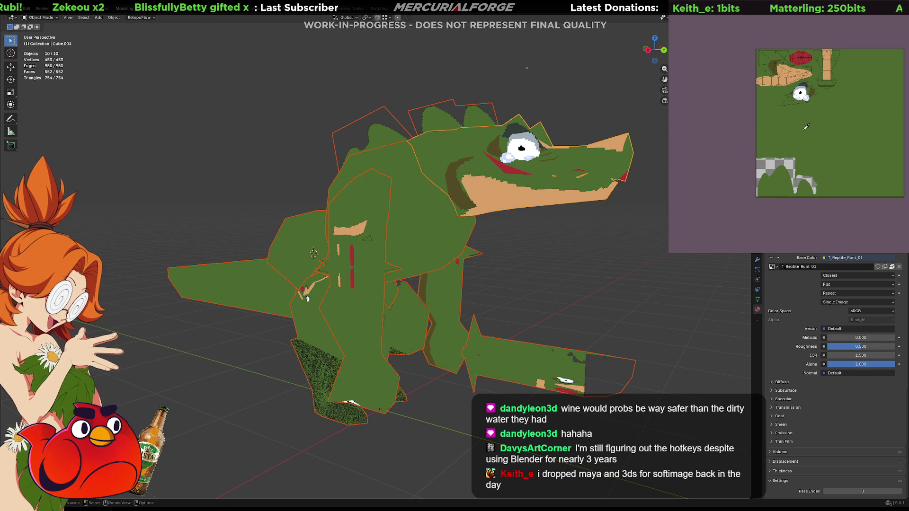
{"action": "left_click", "coordinate": [508, 239]}
- Orbit around the textured reptile, then enter Edit Mode on the head mesh
{"action": "mouse_move", "coordinate": [507, 239]}
{"action": "middle_mouse_down"}
{"action": "mouse_move", "coordinate": [566, 239]}
{"action": "mouse_move", "coordinate": [609, 251]}
{"action": "mouse_move", "coordinate": [536, 254]}
{"action": "mouse_move", "coordinate": [530, 246]}
{"action": "mouse_move", "coordinate": [521, 271]}
{"action": "mouse_move", "coordinate": [537, 272]}
{"action": "mouse_move", "coordinate": [373, 265]}
{"action": "mouse_move", "coordinate": [545, 263]}
{"action": "mouse_move", "coordinate": [509, 282]}
{"action": "mouse_move", "coordinate": [527, 294]}
{"action": "middle_mouse_up"}
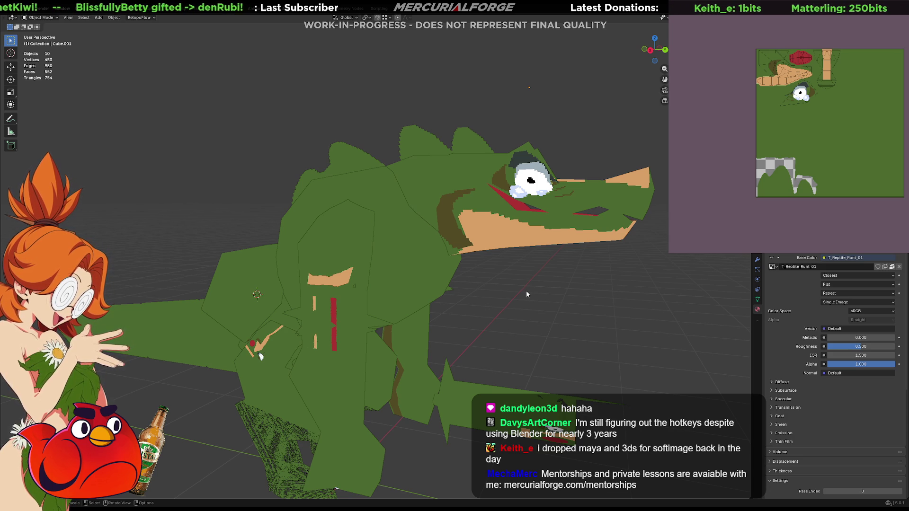
{"action": "key", "text": "Tab"}
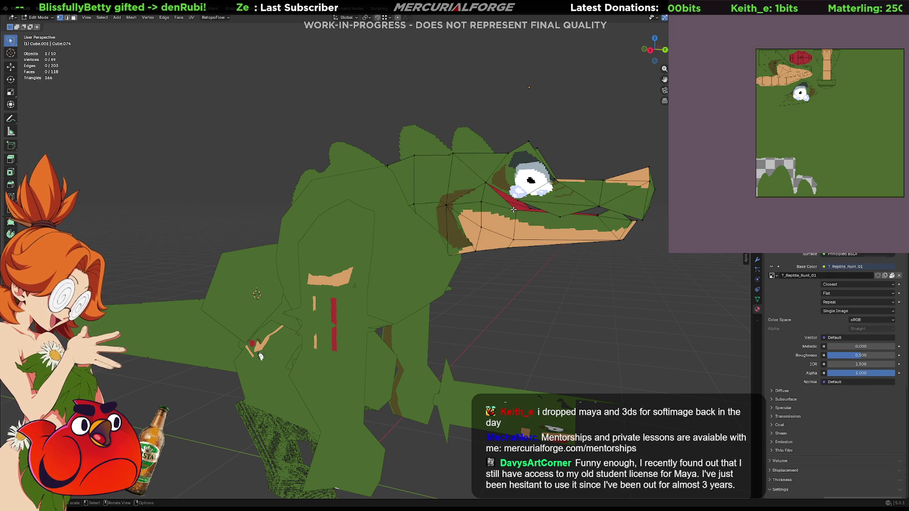
- Connect two vertices across the eye with a new edge using J
{"action": "scroll", "coordinate": [473, 222], "scroll_direction": "up", "scroll_amount": 4}
{"action": "middle_click_drag", "start_coordinate": [444, 234], "coordinate": [412, 241]}
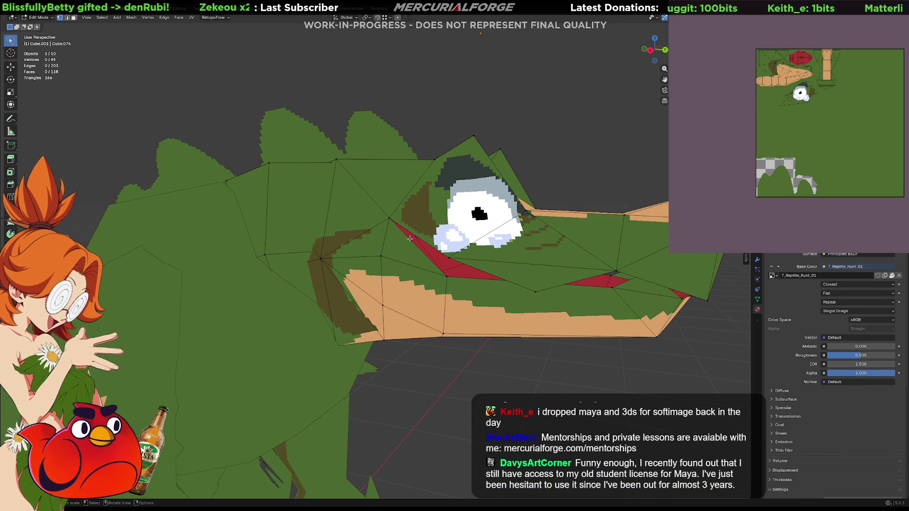
{"action": "left_click", "coordinate": [525, 211], "text": "shift"}
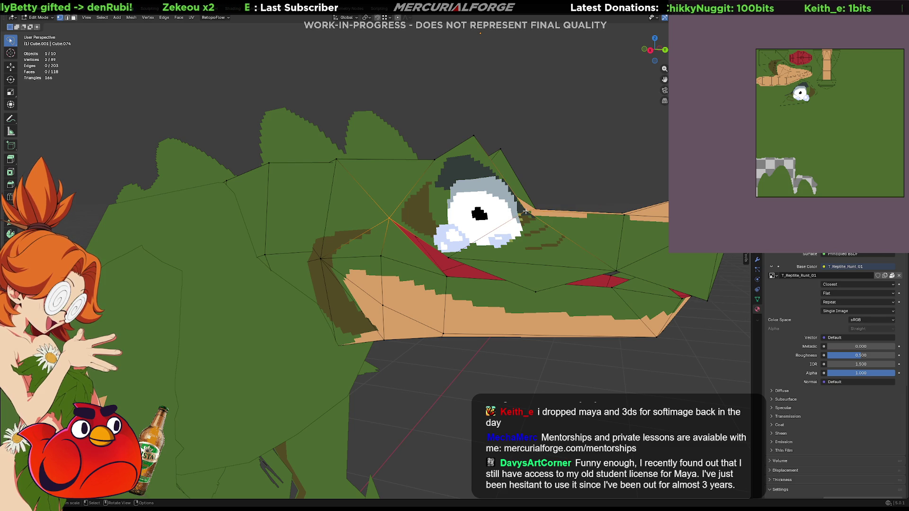
{"action": "mouse_move", "coordinate": [435, 198]}
{"action": "middle_mouse_down"}
{"action": "mouse_move", "coordinate": [340, 223]}
{"action": "mouse_move", "coordinate": [467, 266]}
{"action": "middle_mouse_up"}
{"action": "key", "text": "ctrl+z"}
{"action": "left_click", "coordinate": [467, 267]}
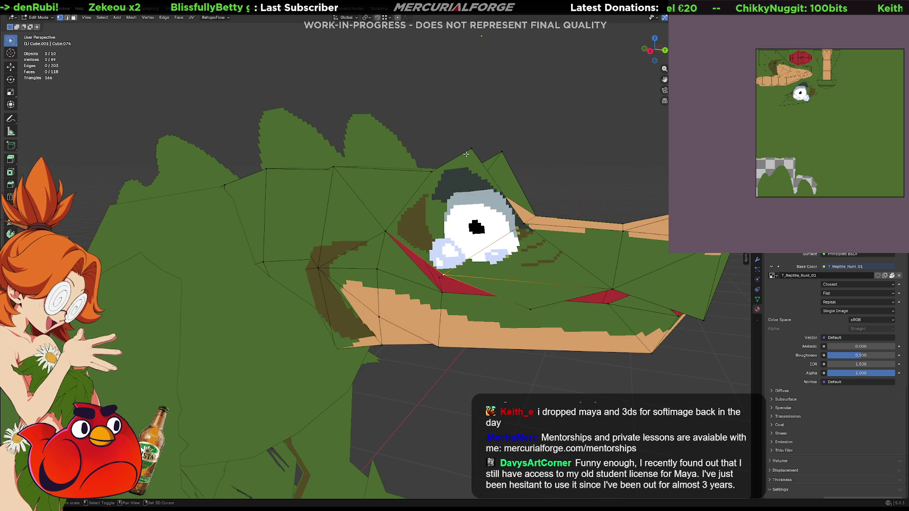
{"action": "key", "text": "j"}
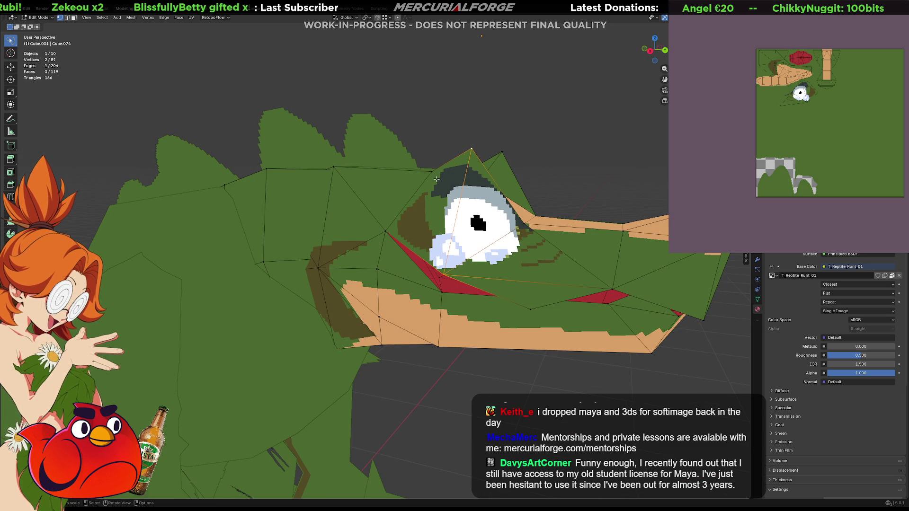
- Select vertices above and below the eye, check the head from the front, and exit Edit Mode
{"action": "left_click", "coordinate": [436, 186]}
{"action": "left_click", "coordinate": [445, 273], "text": "shift"}
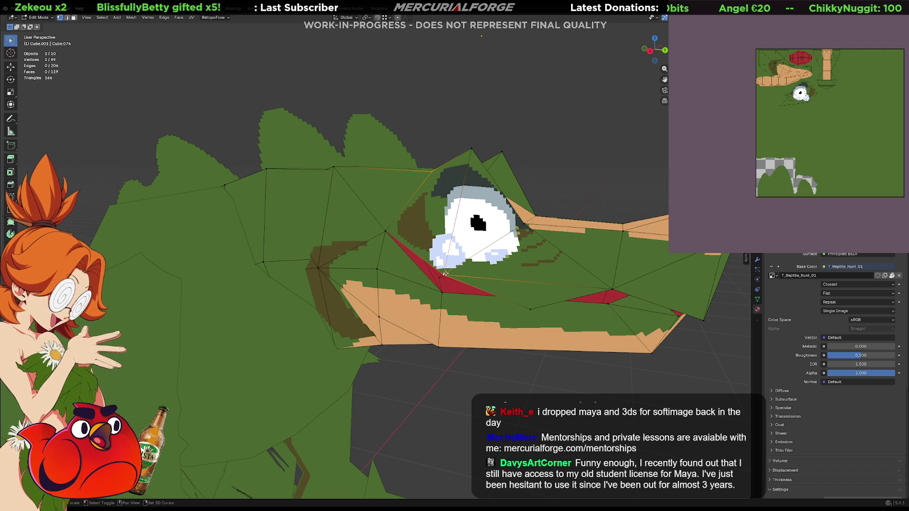
{"action": "left_click", "coordinate": [542, 165]}
{"action": "middle_click_drag", "start_coordinate": [542, 165], "coordinate": [472, 228]}
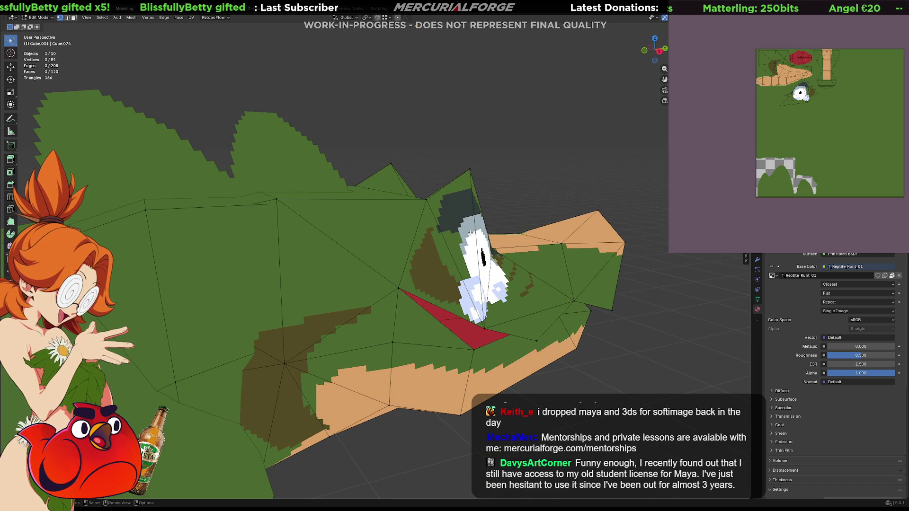
{"action": "mouse_move", "coordinate": [471, 235]}
{"action": "middle_mouse_down"}
{"action": "mouse_move", "coordinate": [373, 267]}
{"action": "mouse_move", "coordinate": [459, 253]}
{"action": "mouse_move", "coordinate": [293, 260]}
{"action": "mouse_move", "coordinate": [375, 249]}
{"action": "mouse_move", "coordinate": [429, 256]}
{"action": "middle_mouse_up"}
{"action": "scroll", "coordinate": [373, 266], "scroll_direction": "down", "scroll_amount": 8}
{"action": "key", "text": "Tab"}
{"action": "key", "text": "Tab"}
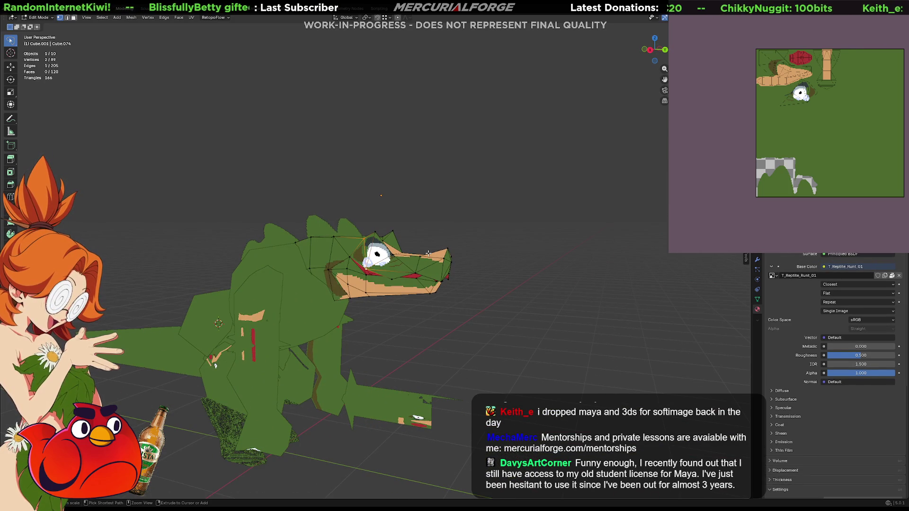
- Dissolve the extra eye edge, then connect three eye-outline vertices into new faces
{"action": "key", "text": "ctrl+x"}
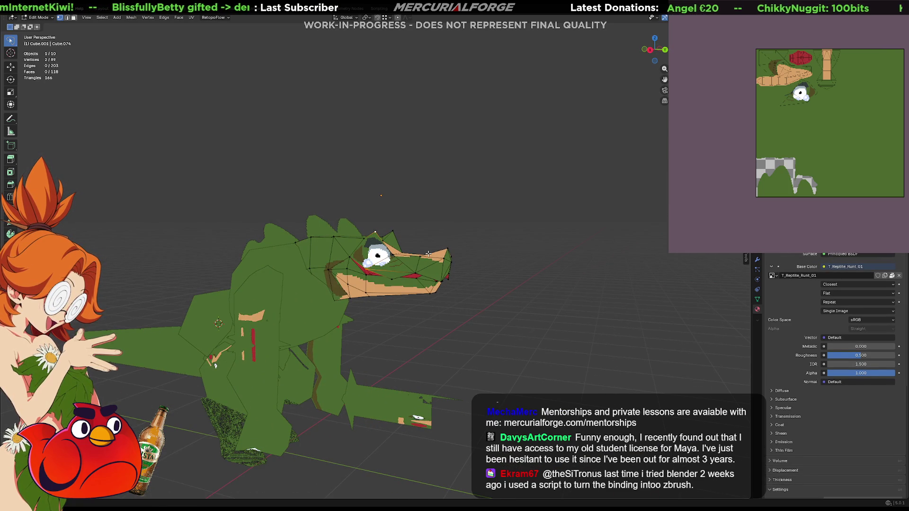
{"action": "scroll", "coordinate": [428, 253], "scroll_direction": "up", "scroll_amount": 5}
{"action": "mouse_move", "coordinate": [439, 243]}
{"action": "middle_mouse_down"}
{"action": "mouse_move", "coordinate": [461, 232]}
{"action": "mouse_move", "coordinate": [454, 238]}
{"action": "mouse_move", "coordinate": [477, 245]}
{"action": "middle_mouse_up"}
{"action": "left_click", "coordinate": [410, 248]}
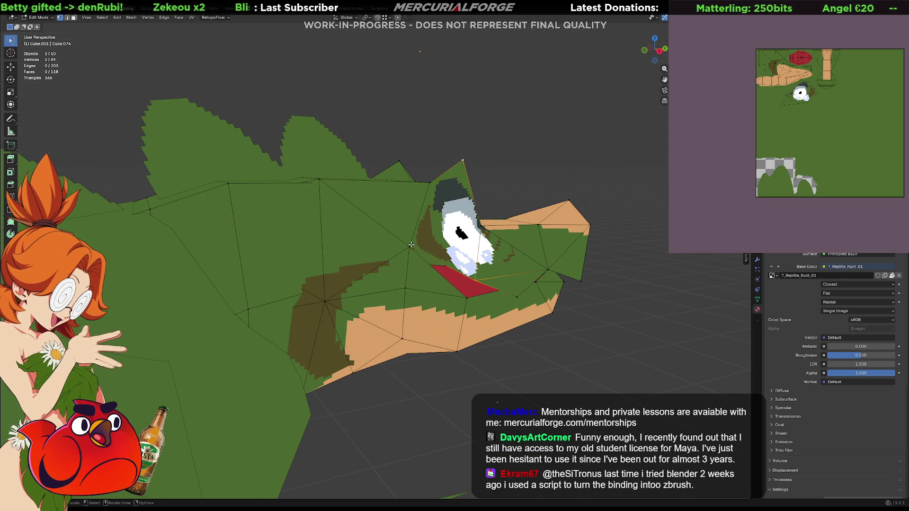
{"action": "left_click", "coordinate": [481, 226]}
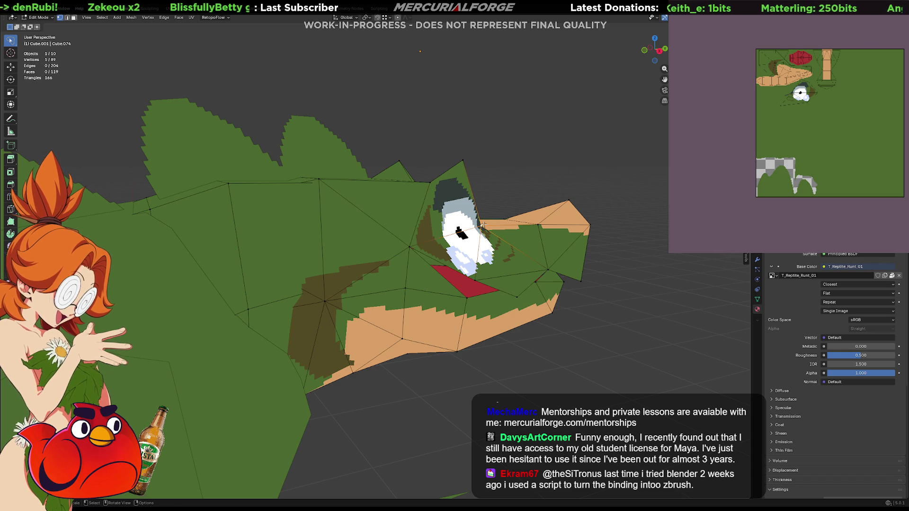
{"action": "middle_click_drag", "start_coordinate": [444, 203], "coordinate": [337, 246]}
{"action": "left_click", "coordinate": [337, 247]}
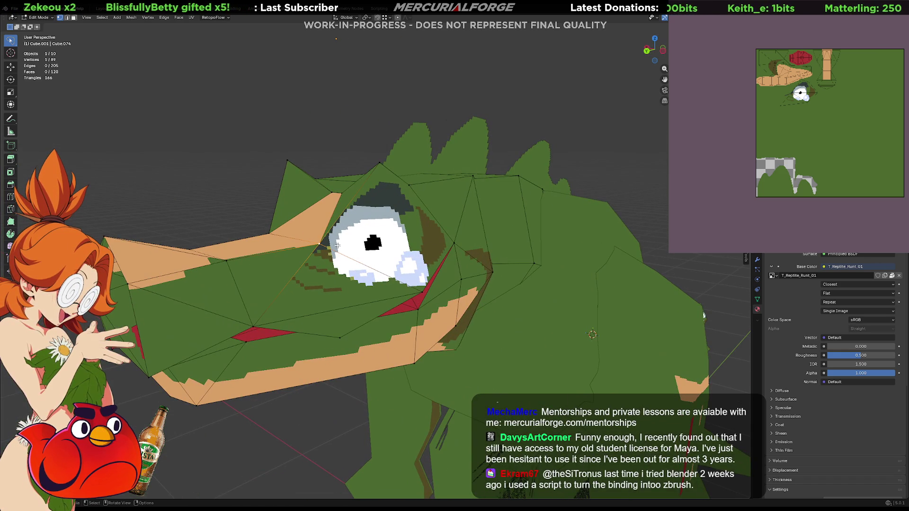
{"action": "left_click", "coordinate": [460, 244], "text": "shift"}
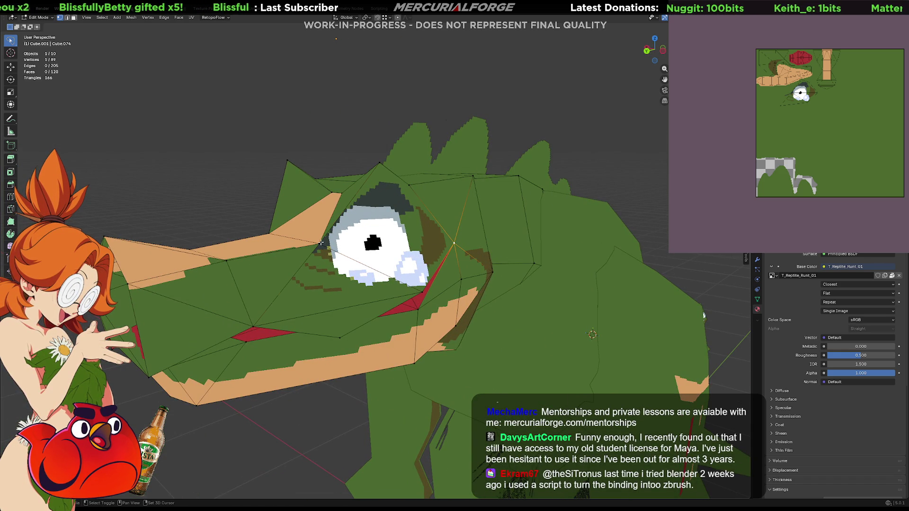
{"action": "key", "text": "j"}
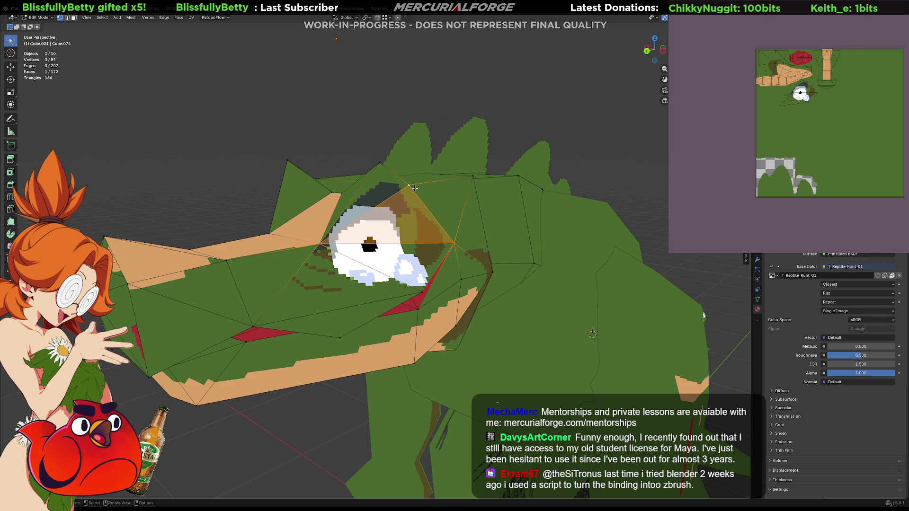
- Deselect, zoom out from the head, leave Edit Mode and select the sword
{"action": "left_click", "coordinate": [356, 141]}
{"action": "scroll", "coordinate": [355, 140], "scroll_direction": "down", "scroll_amount": 3}
{"action": "mouse_move", "coordinate": [356, 140]}
{"action": "middle_mouse_down"}
{"action": "mouse_move", "coordinate": [310, 146]}
{"action": "mouse_move", "coordinate": [429, 219]}
{"action": "mouse_move", "coordinate": [377, 212]}
{"action": "mouse_move", "coordinate": [383, 254]}
{"action": "mouse_move", "coordinate": [489, 288]}
{"action": "mouse_move", "coordinate": [316, 282]}
{"action": "middle_mouse_up"}
{"action": "scroll", "coordinate": [377, 212], "scroll_direction": "down", "scroll_amount": 4}
{"action": "key", "text": "Tab"}
{"action": "left_click", "coordinate": [351, 291]}
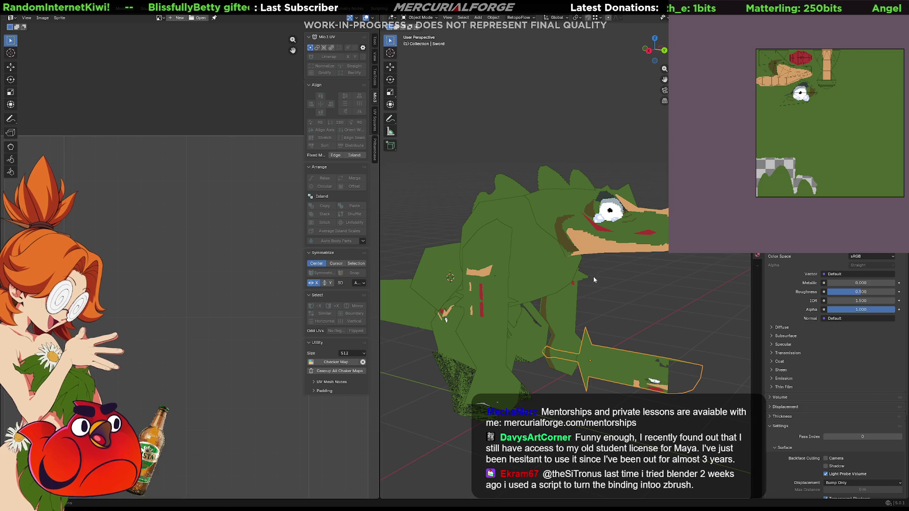
- Project the sword's UVs from the right side view onto the UV grid
{"action": "scroll", "coordinate": [208, 290], "scroll_direction": "down", "scroll_amount": 4}
{"action": "middle_click_drag", "start_coordinate": [208, 291], "coordinate": [239, 306]}
{"action": "scroll", "coordinate": [217, 307], "scroll_direction": "up", "scroll_amount": 3}
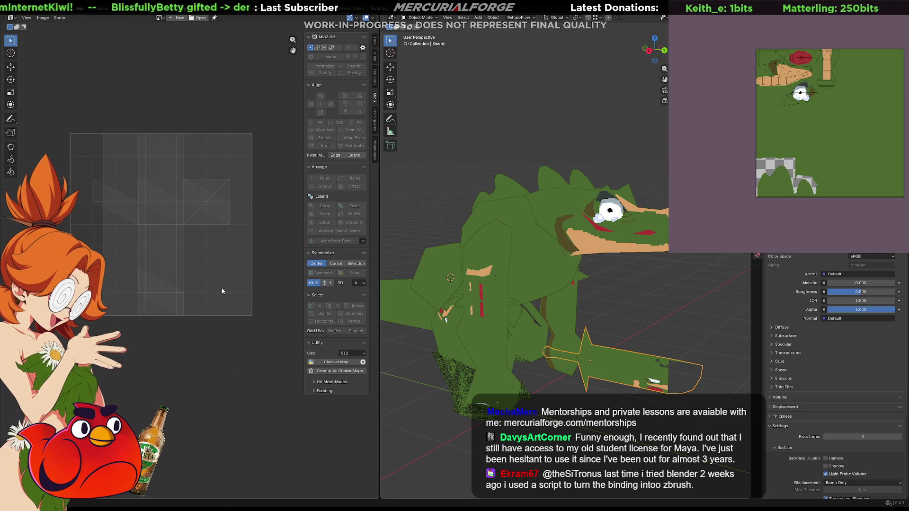
{"action": "middle_click_drag", "start_coordinate": [201, 259], "coordinate": [213, 293]}
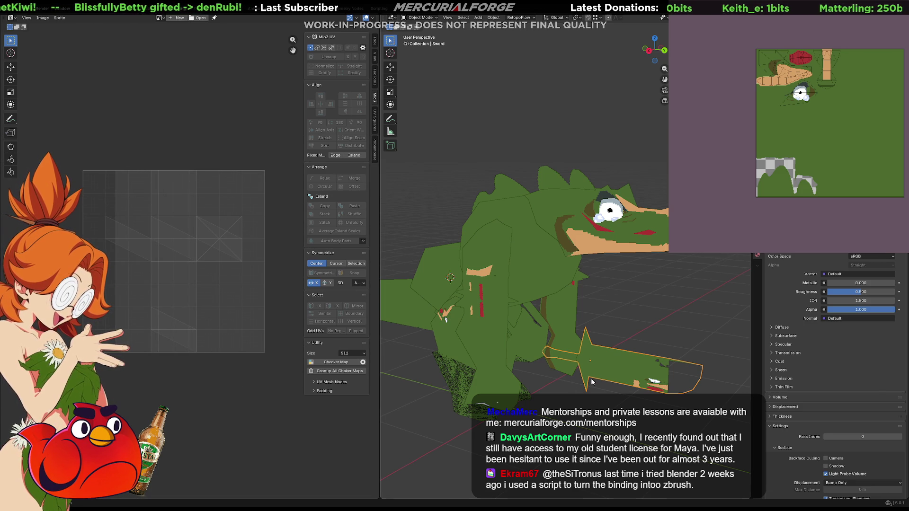
{"action": "key", "text": "KP_1"}
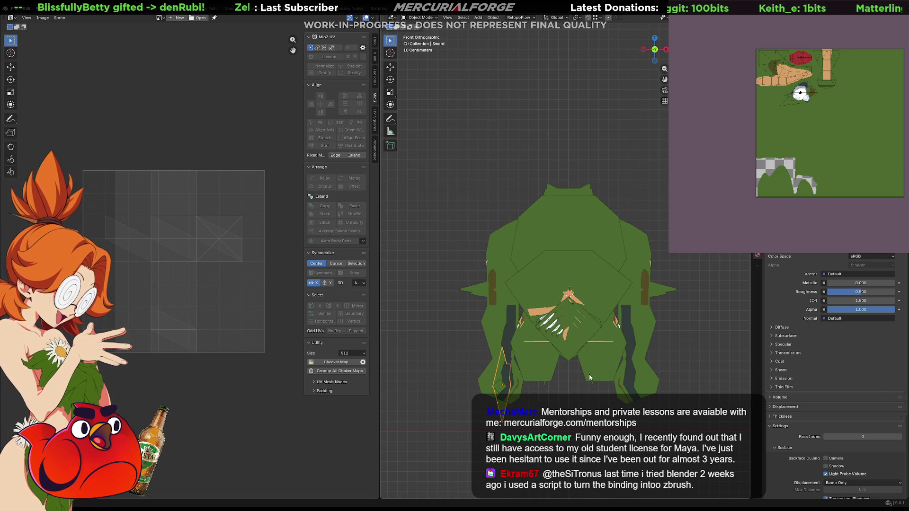
{"action": "key", "text": "KP_3"}
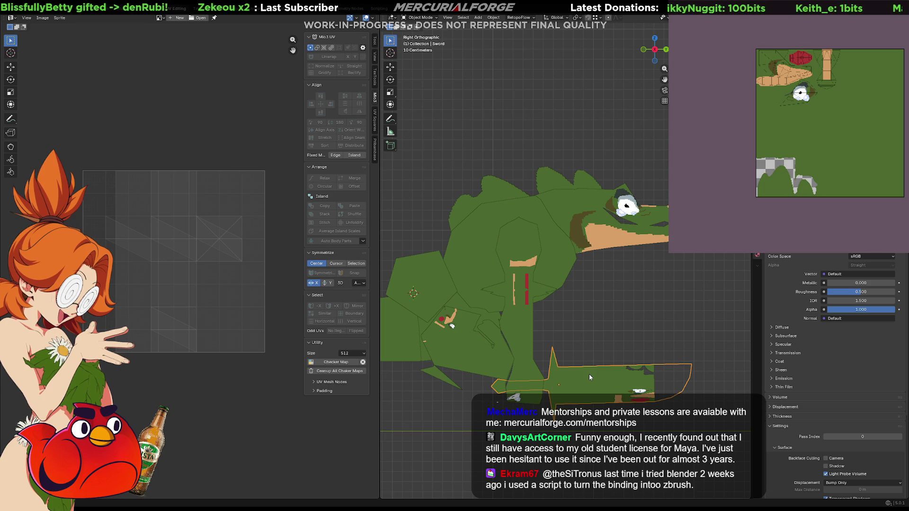
{"action": "middle_click_drag", "start_coordinate": [589, 374], "coordinate": [568, 314], "text": "shift"}
{"action": "key", "text": "Tab"}
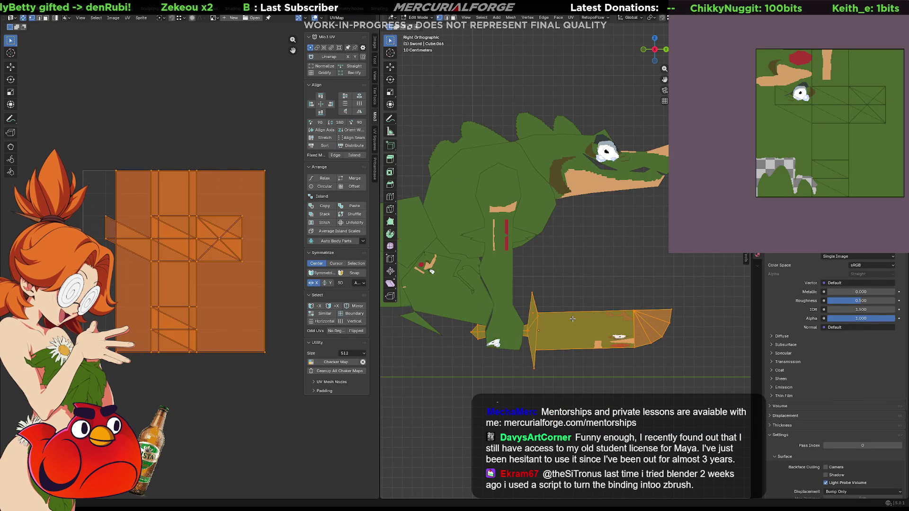
{"action": "key", "text": "u"}
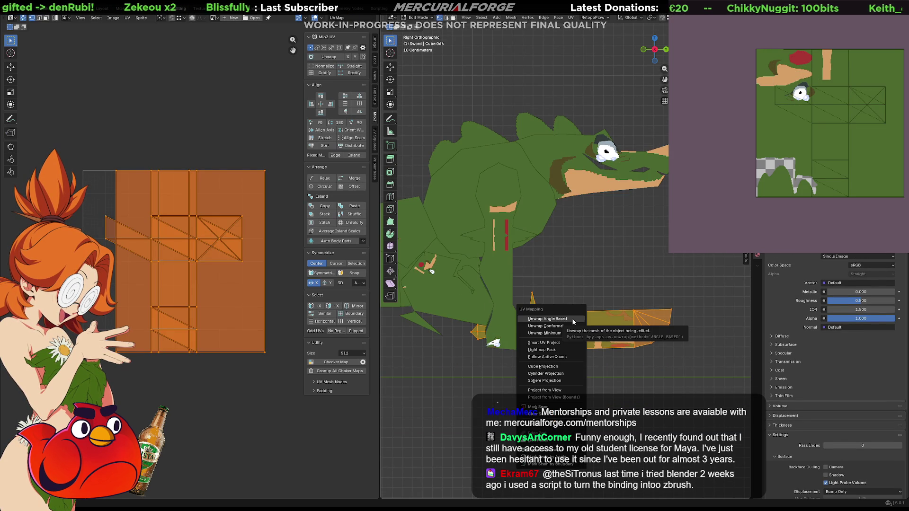
{"action": "left_click", "coordinate": [545, 390]}
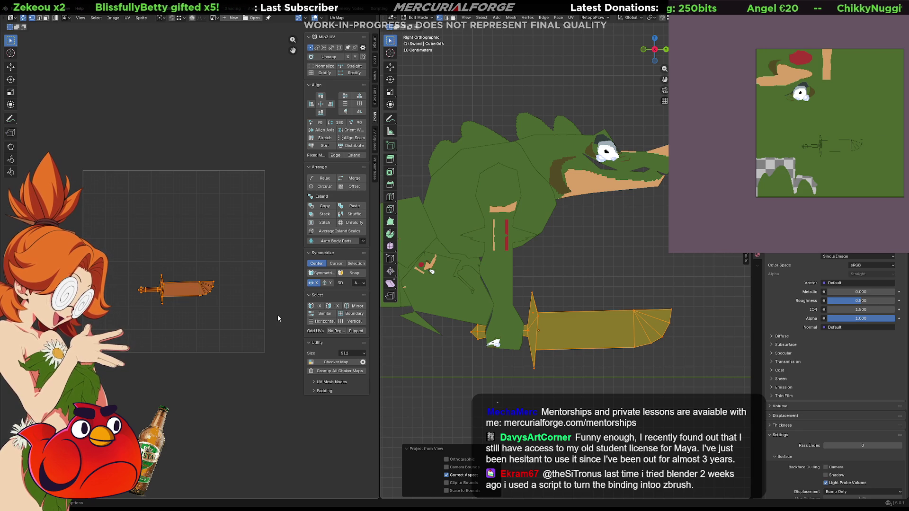
- Rotate the sword's UV island so it lies horizontal
{"action": "scroll", "coordinate": [550, 274], "scroll_direction": "up", "scroll_amount": 2}
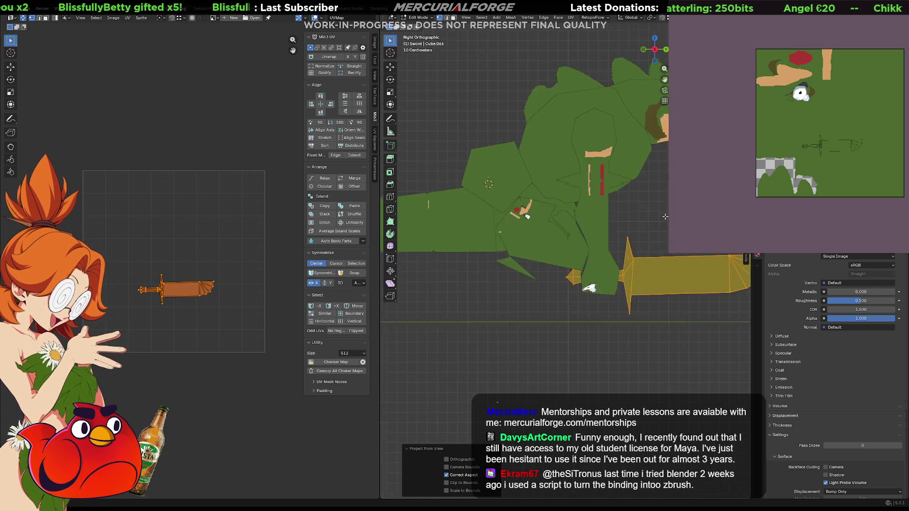
{"action": "scroll", "coordinate": [530, 289], "scroll_direction": "down", "scroll_amount": 2}
{"action": "mouse_move", "coordinate": [528, 303]}
{"action": "middle_mouse_down", "text": "shift"}
{"action": "mouse_move", "coordinate": [511, 309]}
{"action": "mouse_move", "coordinate": [529, 244]}
{"action": "middle_mouse_up", "text": "shift"}
{"action": "key", "text": "KP_5"}
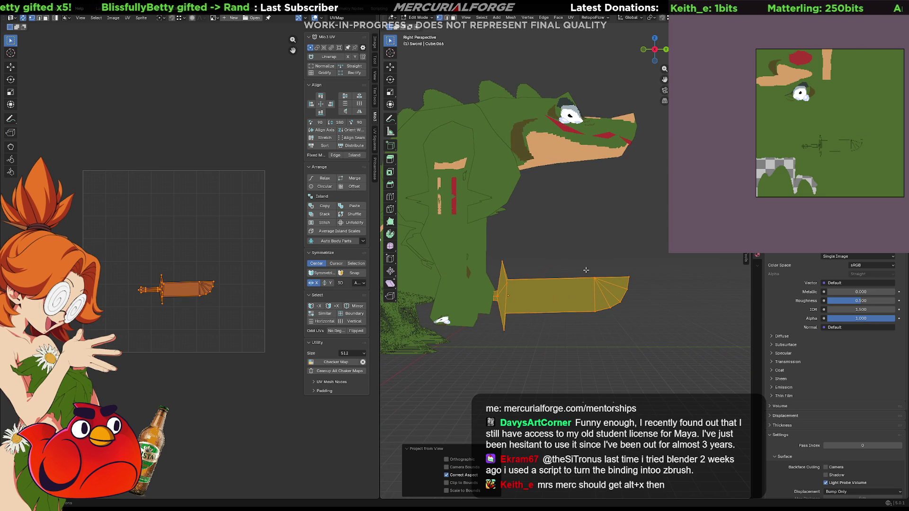
{"action": "scroll", "coordinate": [586, 270], "scroll_direction": "up", "scroll_amount": 2}
{"action": "middle_click_drag", "start_coordinate": [585, 270], "coordinate": [600, 256]}
{"action": "scroll", "coordinate": [245, 302], "scroll_direction": "up", "scroll_amount": 3}
{"action": "scroll", "coordinate": [244, 302], "scroll_direction": "up", "scroll_amount": 2}
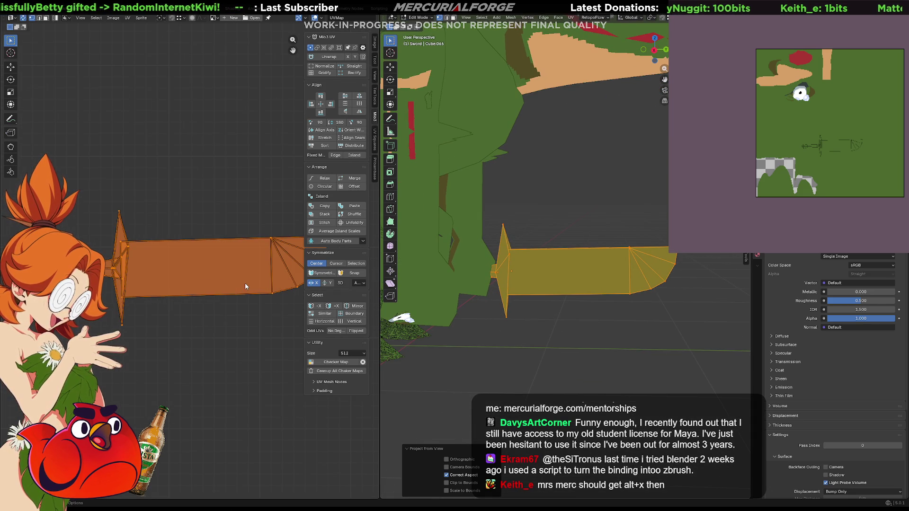
{"action": "middle_click_drag", "start_coordinate": [244, 272], "coordinate": [183, 272]}
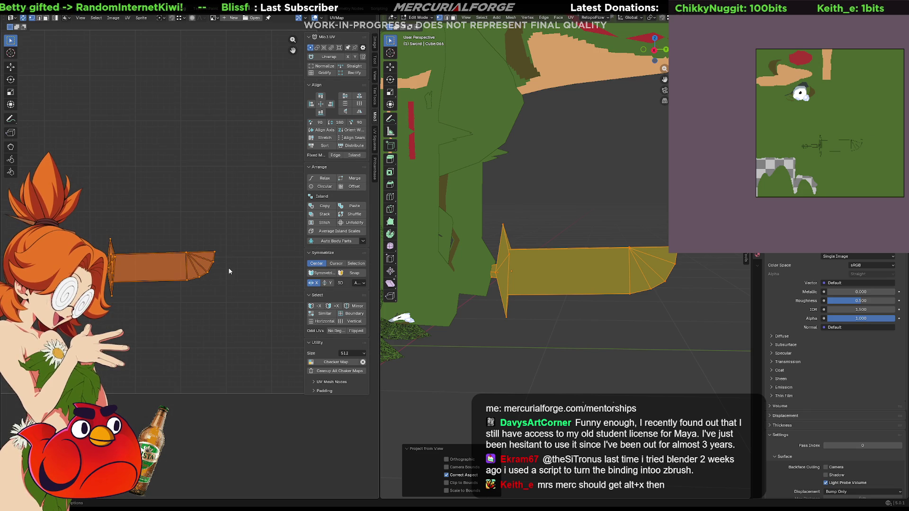
{"action": "key", "text": "r"}
{"action": "left_click", "coordinate": [190, 204]}
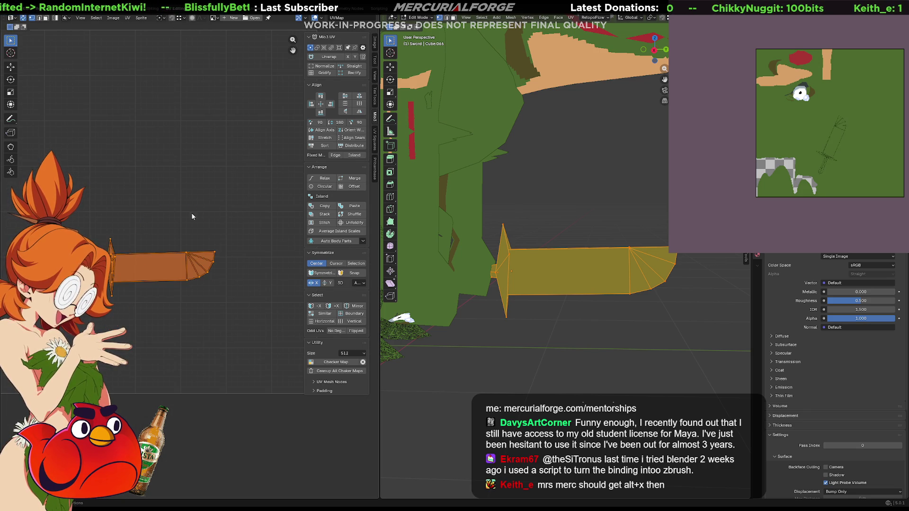
- Shift the blade island slightly right, away from the guard, and select the handle island
{"action": "middle_click_drag", "start_coordinate": [161, 284], "coordinate": [193, 278]}
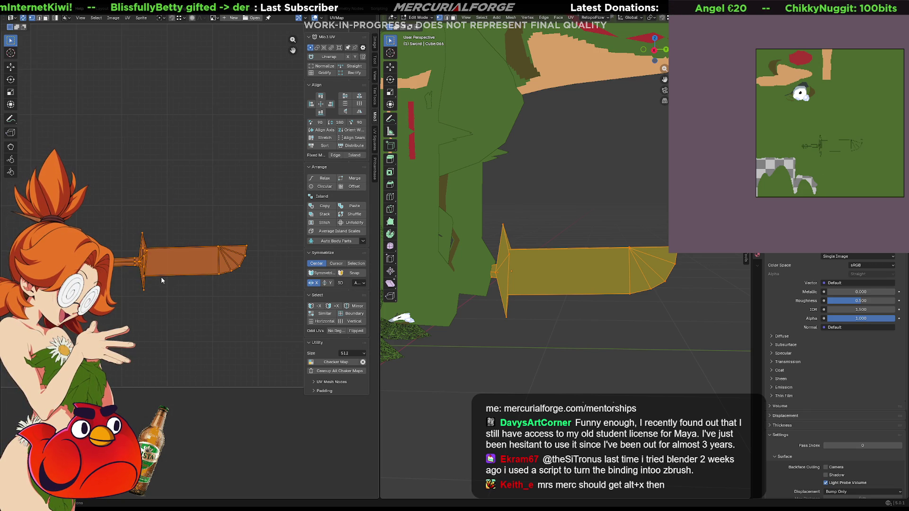
{"action": "left_click", "coordinate": [239, 259]}
{"action": "left_click_drag", "start_coordinate": [239, 259], "coordinate": [249, 259]}
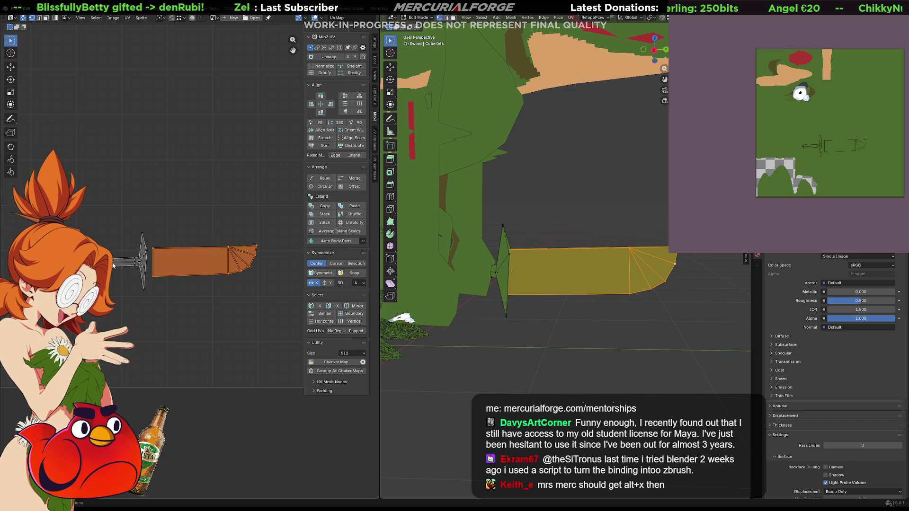
{"action": "key", "text": "alt+a"}
{"action": "mouse_move", "coordinate": [113, 265]}
{"action": "right_mouse_down", "text": "ctrl"}
{"action": "mouse_move", "coordinate": [145, 272]}
{"action": "mouse_move", "coordinate": [107, 253]}
{"action": "mouse_move", "coordinate": [112, 265]}
{"action": "right_mouse_up", "text": "ctrl"}
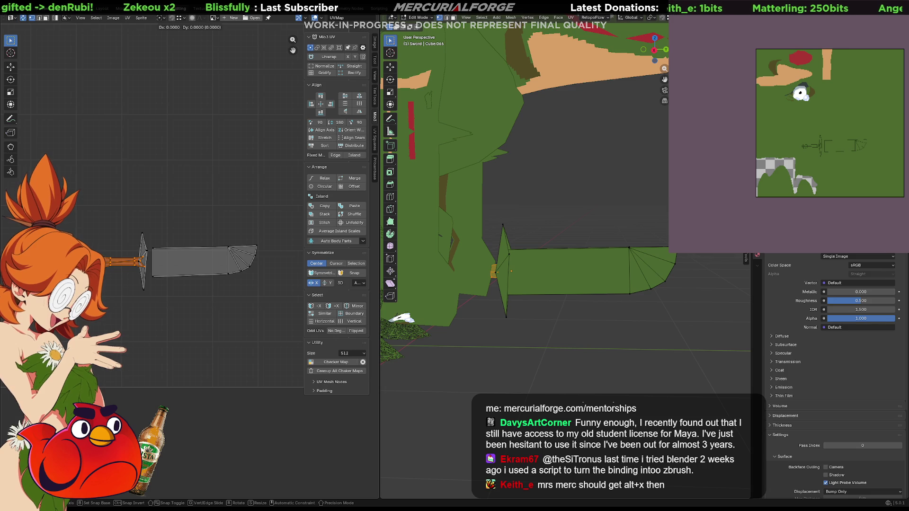
- Slide the handle island along X and move the notch vertex to square off the notch
{"action": "key", "text": "g"}
{"action": "key", "text": "x"}
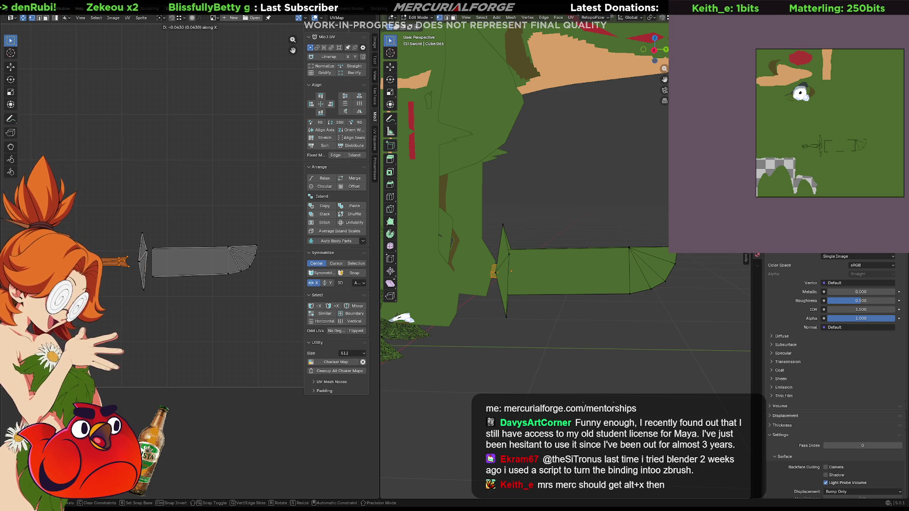
{"action": "left_click", "coordinate": [113, 258]}
{"action": "scroll", "coordinate": [112, 258], "scroll_direction": "up", "scroll_amount": 6}
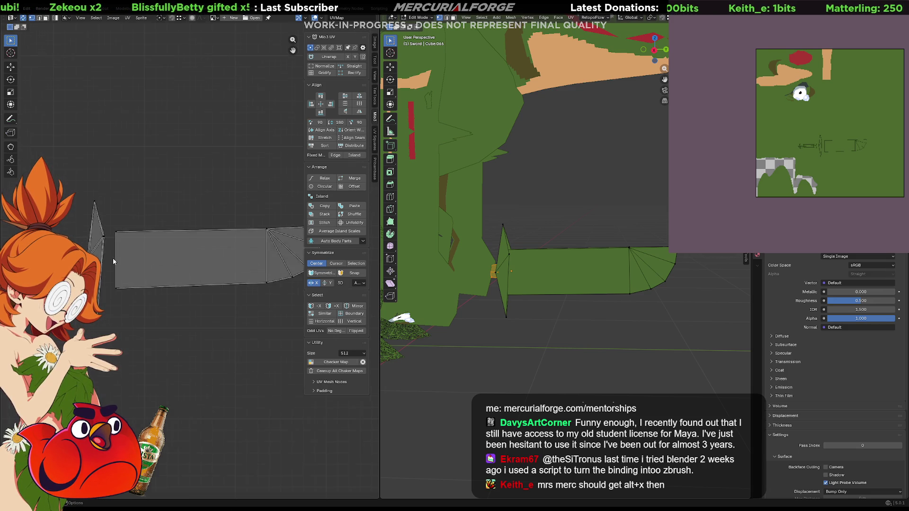
{"action": "scroll", "coordinate": [264, 255], "scroll_direction": "up", "scroll_amount": 2}
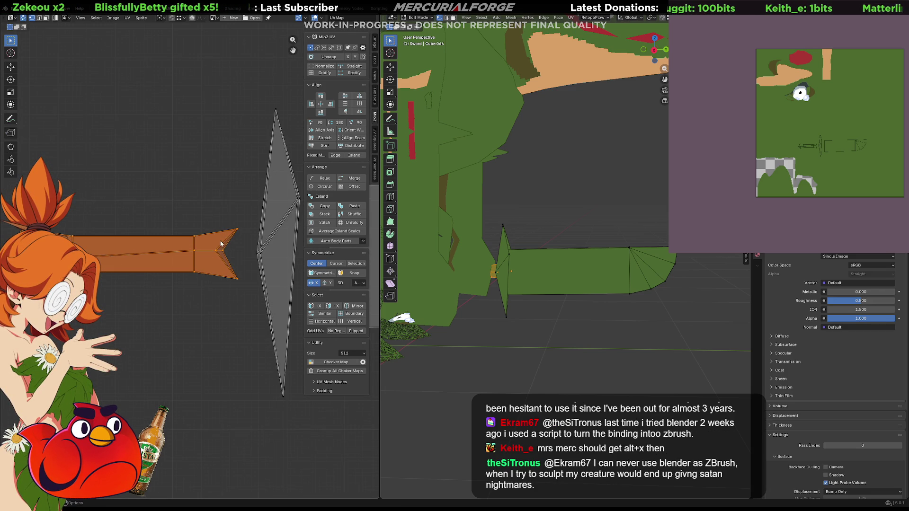
{"action": "left_click_drag", "start_coordinate": [218, 256], "coordinate": [218, 256]}
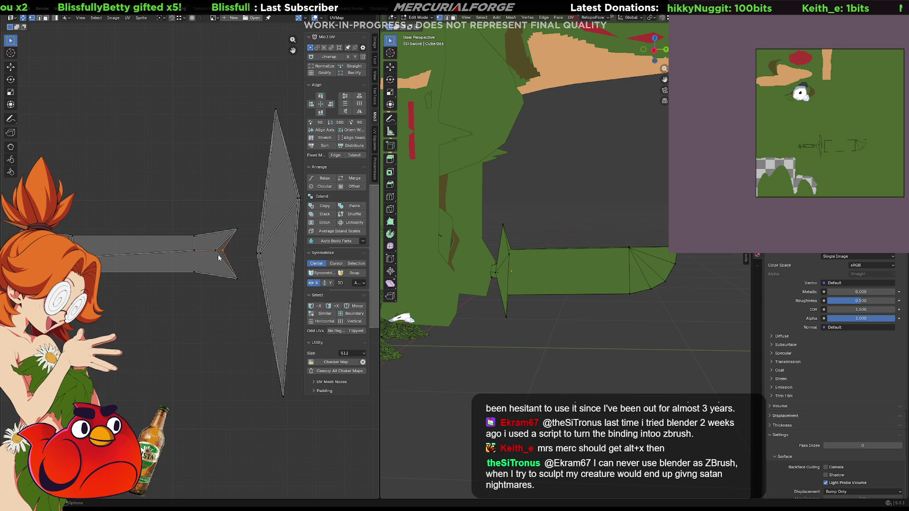
{"action": "key", "text": "g"}
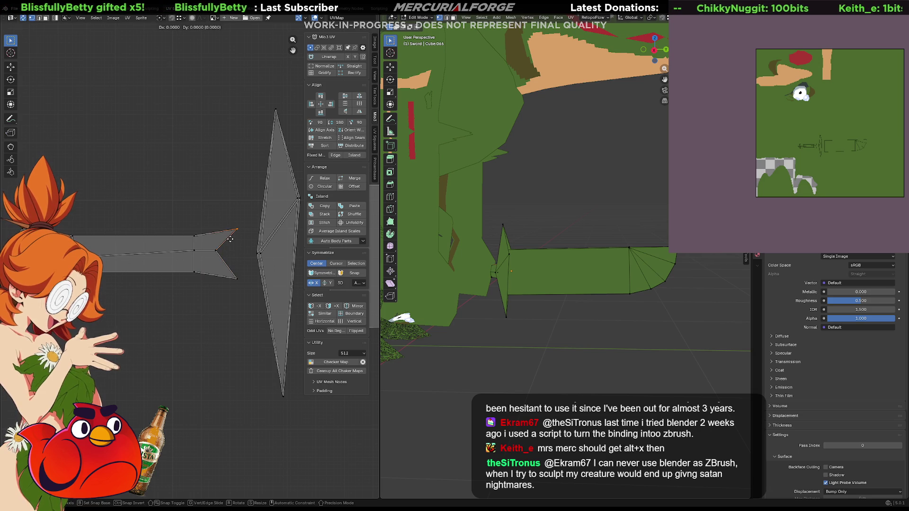
{"action": "left_click", "coordinate": [205, 240]}
- Square off the island's right end, level its middle edge and lower its bottom edge
{"action": "left_click", "coordinate": [247, 276]}
{"action": "key", "text": "g"}
{"action": "left_click", "coordinate": [209, 284]}
{"action": "middle_click_drag", "start_coordinate": [197, 293], "coordinate": [214, 293]}
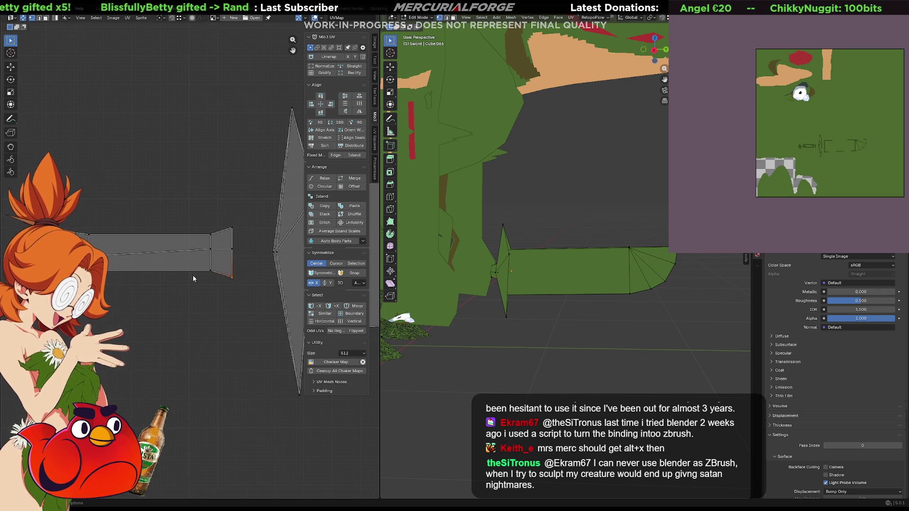
{"action": "left_click", "coordinate": [222, 248]}
{"action": "key", "text": "g"}
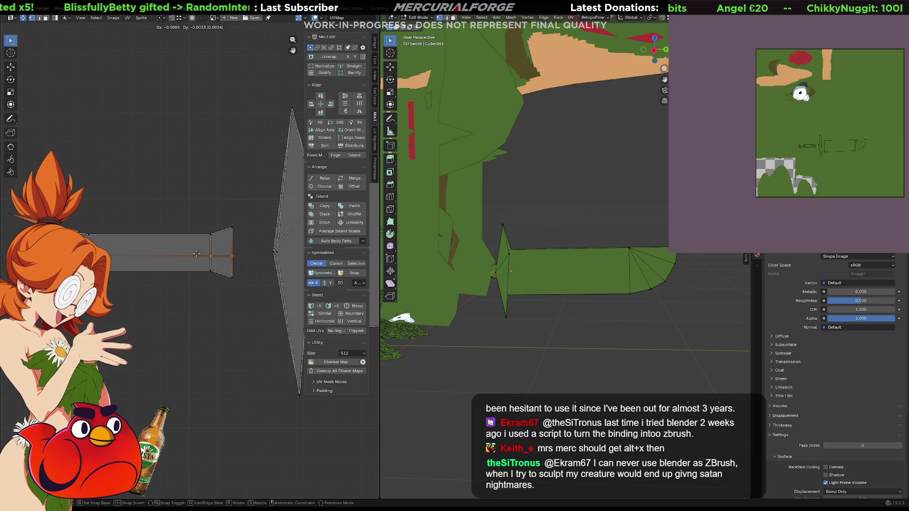
{"action": "left_click", "coordinate": [227, 265]}
{"action": "left_click", "coordinate": [222, 274]}
{"action": "key", "text": "g"}
{"action": "left_click", "coordinate": [221, 280]}
- Reshape the tapered left end by moving its edge and raising the top-left tip vertex
{"action": "middle_click_drag", "start_coordinate": [25, 276], "coordinate": [127, 275]}
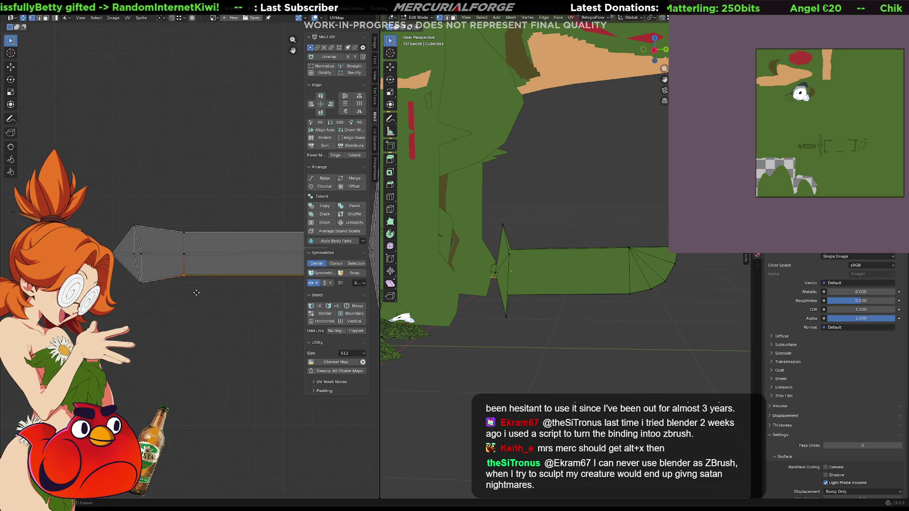
{"action": "key", "text": "g"}
{"action": "left_click", "coordinate": [119, 279]}
{"action": "left_click", "coordinate": [138, 227]}
{"action": "key", "text": "g"}
{"action": "left_click", "coordinate": [139, 238]}
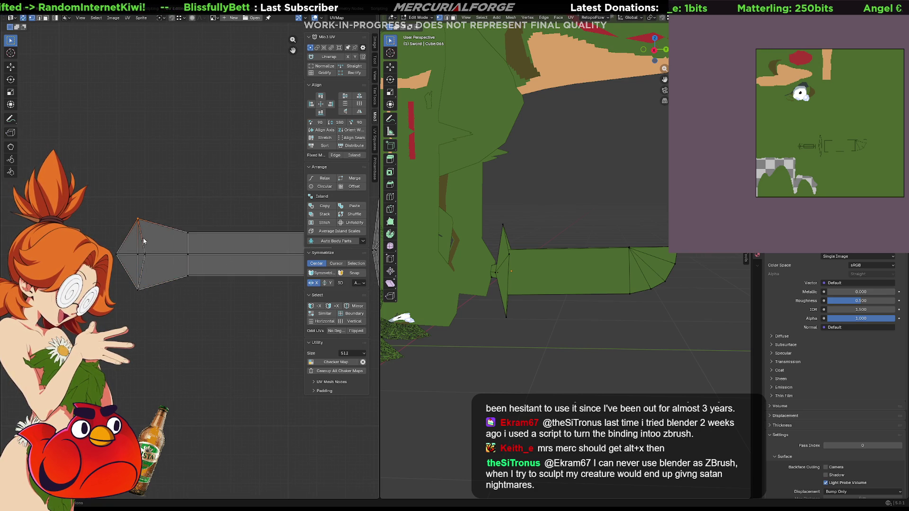
{"action": "left_click", "coordinate": [138, 254]}
{"action": "scroll", "coordinate": [169, 270], "scroll_direction": "down", "scroll_amount": 2}
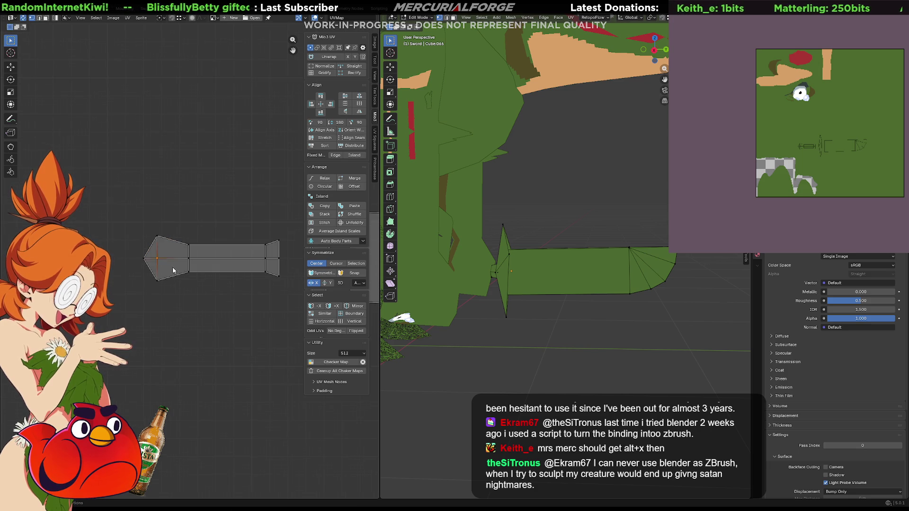
{"action": "scroll", "coordinate": [169, 266], "scroll_direction": "up", "scroll_amount": 7}
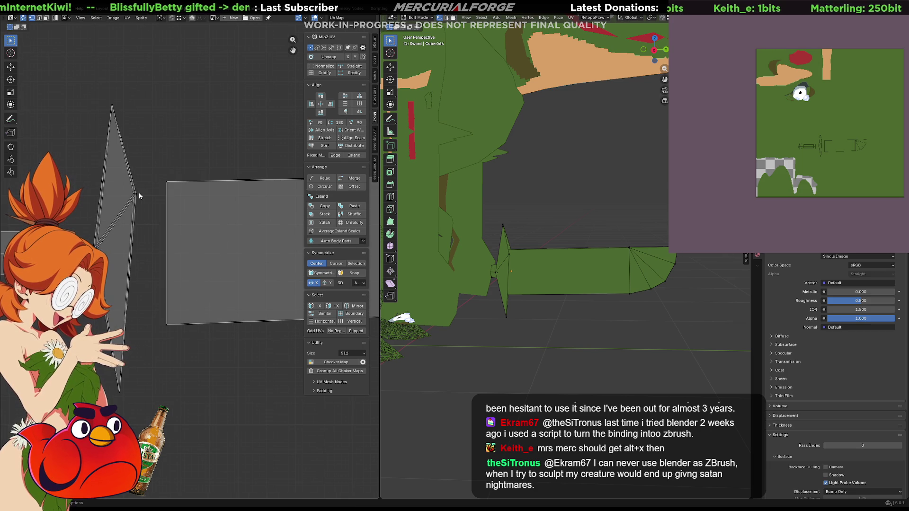
- Reposition the crossguard's right vertex and its slanted edge
{"action": "left_click", "coordinate": [138, 192]}
{"action": "key", "text": "g"}
{"action": "left_click", "coordinate": [136, 192]}
{"action": "left_click_drag", "start_coordinate": [143, 179], "coordinate": [129, 205]}
{"action": "key", "text": "g"}
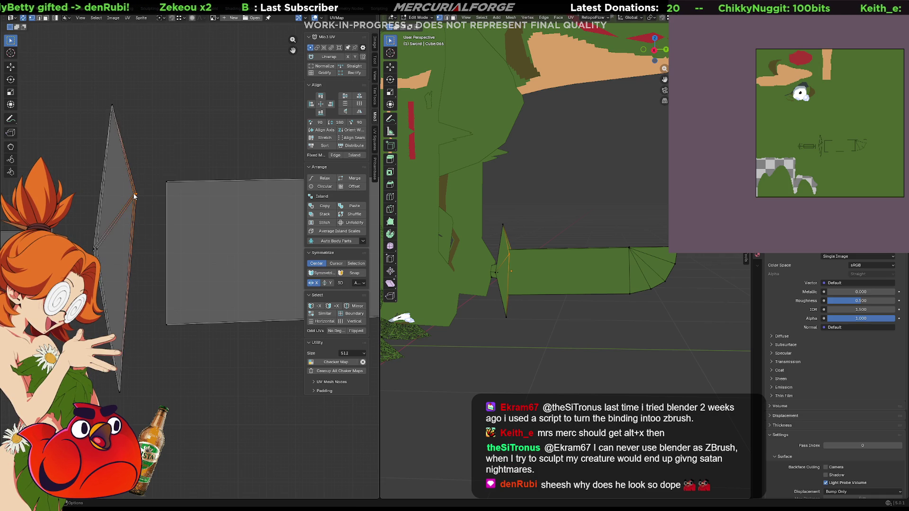
{"action": "key", "text": "g"}
{"action": "left_click", "coordinate": [125, 210]}
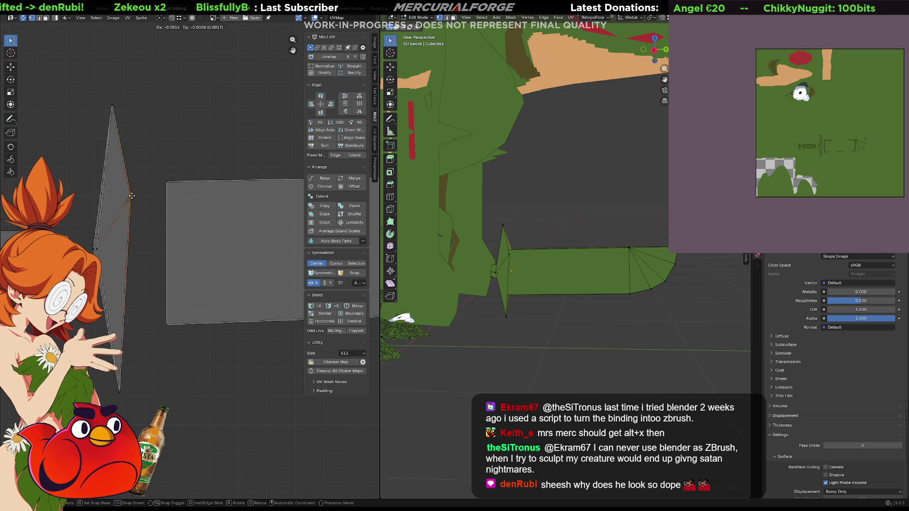
{"action": "left_click", "coordinate": [101, 247]}
{"action": "key", "text": "g"}
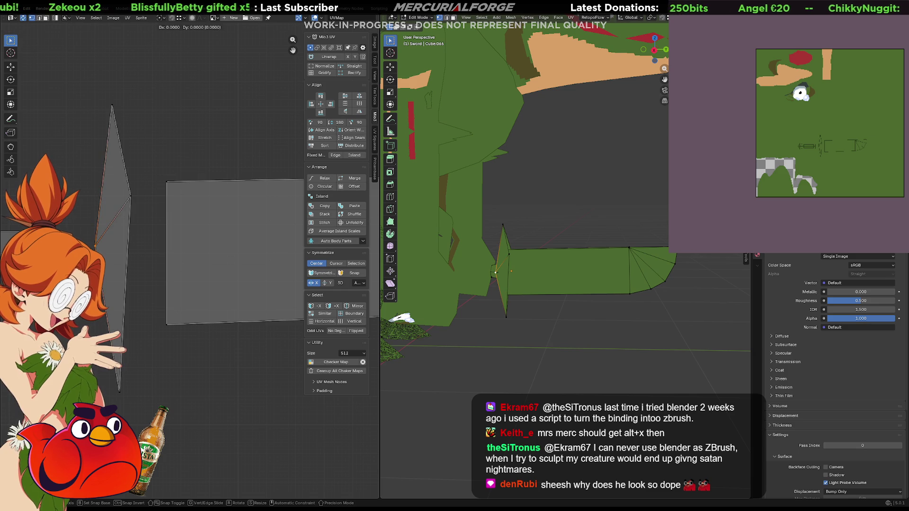
{"action": "left_click", "coordinate": [117, 212]}
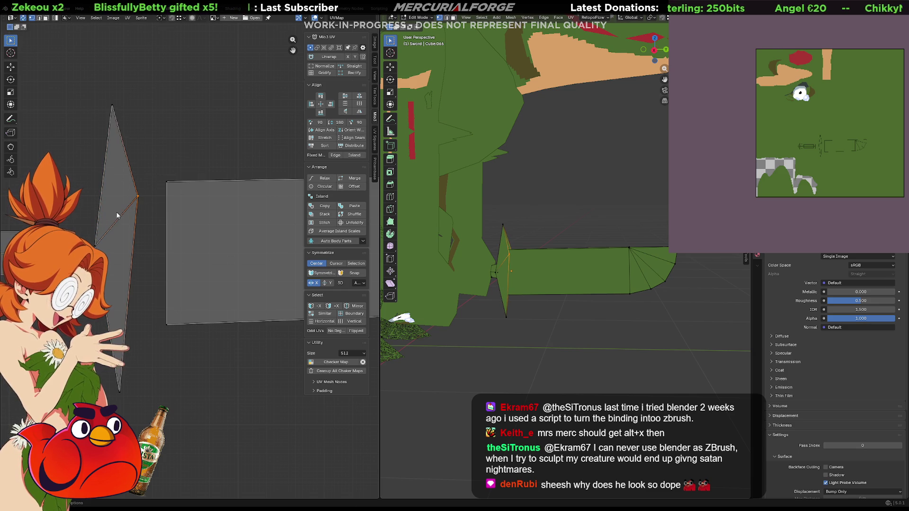
- Frame the whole blade island and select its top edge and tip vertices
{"action": "scroll", "coordinate": [152, 221], "scroll_direction": "down", "scroll_amount": 3}
{"action": "middle_click_drag", "start_coordinate": [171, 212], "coordinate": [111, 216]}
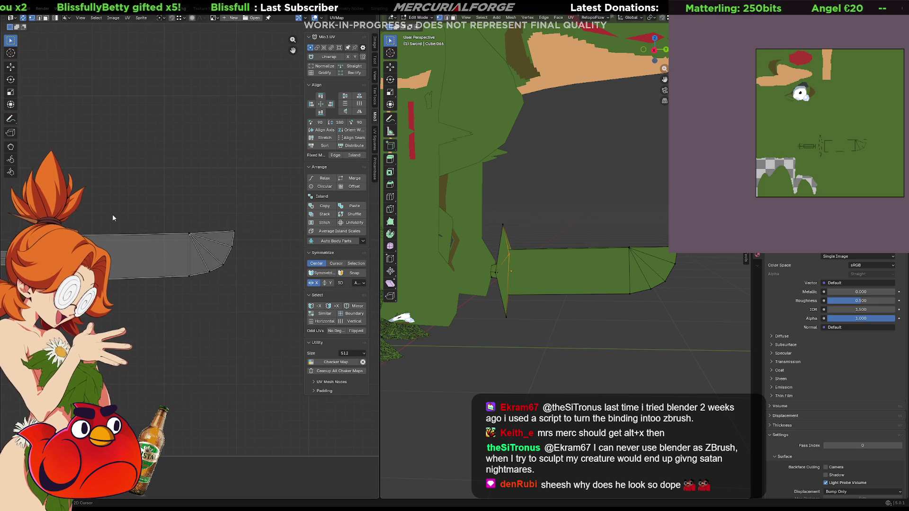
{"action": "left_click_drag", "start_coordinate": [246, 225], "coordinate": [80, 246]}
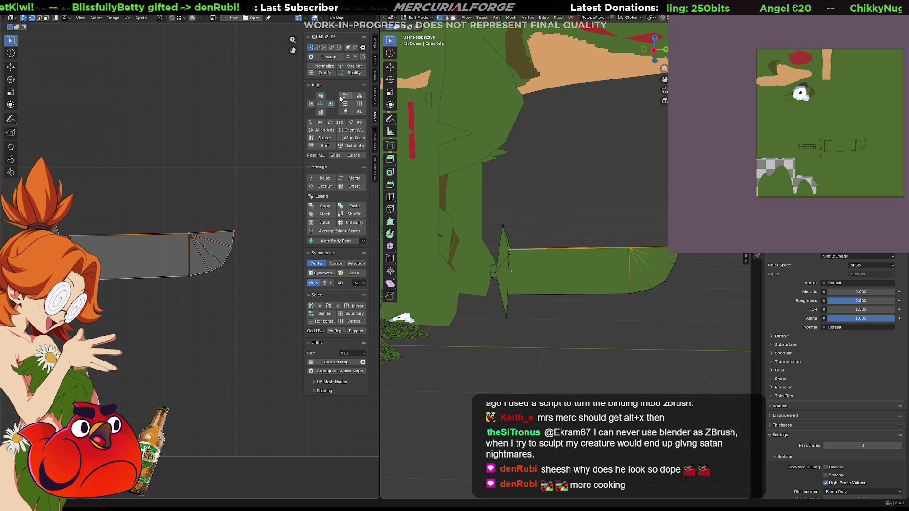
- Straighten the blade's top edge with the UV align tool and reposition its vertices
{"action": "middle_click_drag", "start_coordinate": [199, 261], "coordinate": [222, 248]}
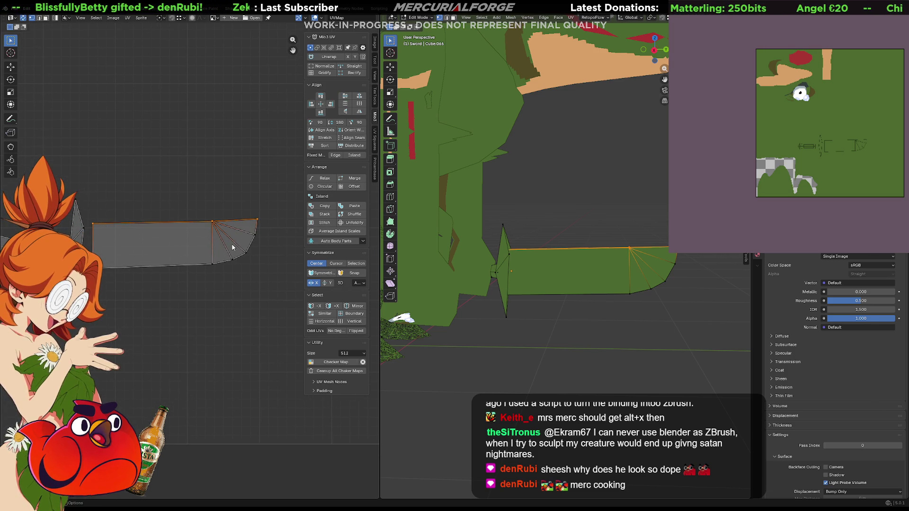
{"action": "left_click", "coordinate": [377, 104]}
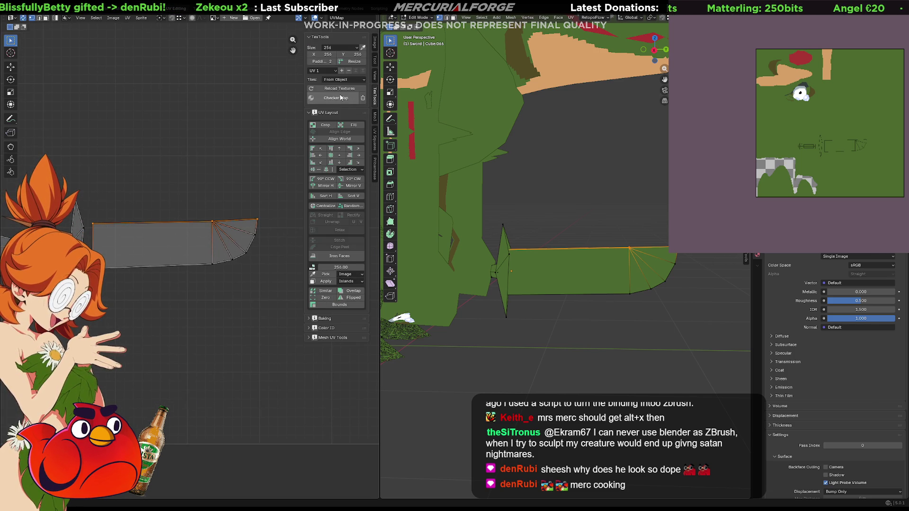
{"action": "left_click", "coordinate": [330, 149]}
{"action": "mouse_move", "coordinate": [277, 199]}
{"action": "left_mouse_down"}
{"action": "mouse_move", "coordinate": [113, 237]}
{"action": "mouse_move", "coordinate": [88, 228]}
{"action": "left_mouse_up"}
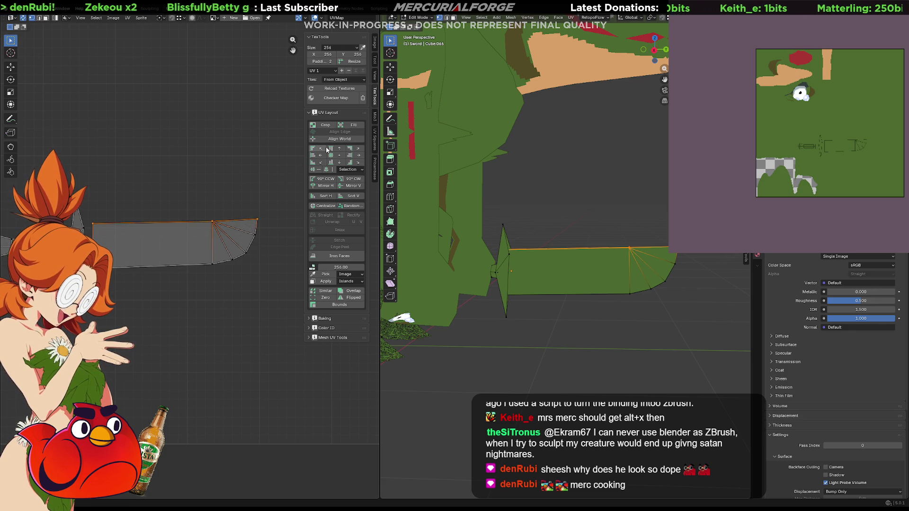
{"action": "left_click_drag", "start_coordinate": [237, 207], "coordinate": [193, 233]}
{"action": "key", "text": "g"}
{"action": "left_click", "coordinate": [212, 225]}
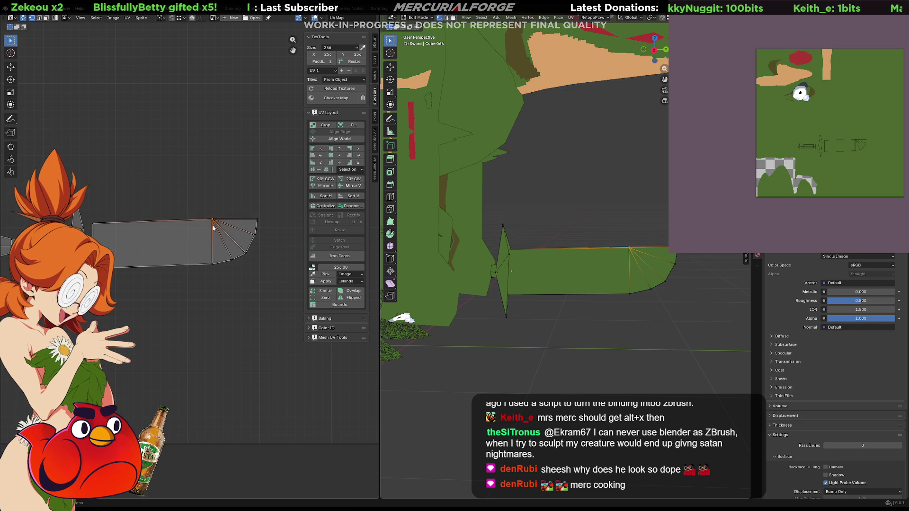
{"action": "left_click_drag", "start_coordinate": [253, 222], "coordinate": [253, 222]}
{"action": "left_click_drag", "start_coordinate": [165, 209], "coordinate": [92, 232], "text": "shift"}
{"action": "key", "text": "g"}
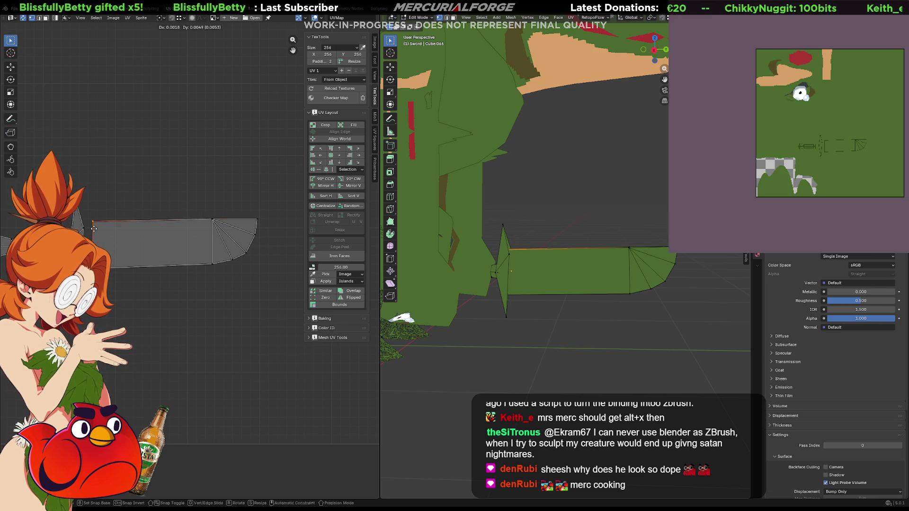
{"action": "left_click", "coordinate": [94, 229]}
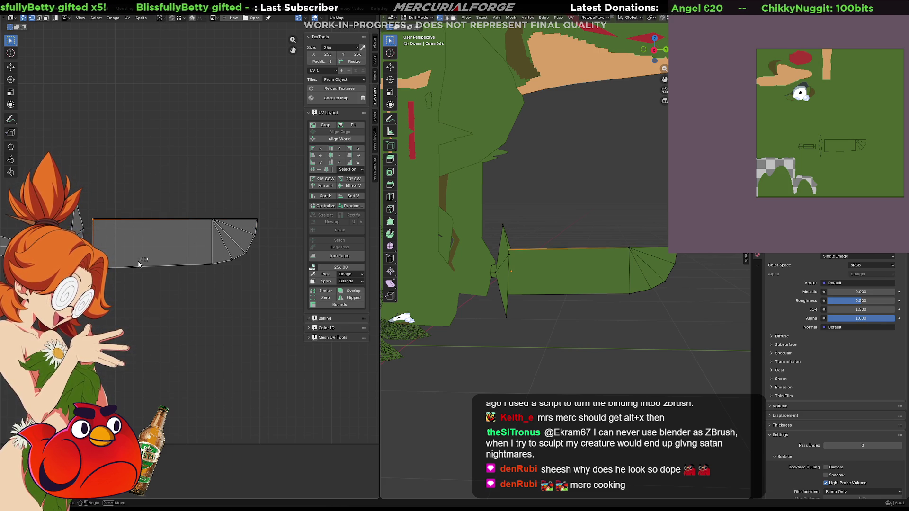
- Move the blade's bottom edge, then reposition its bottom-right corner vertex
{"action": "left_click_drag", "start_coordinate": [148, 278], "coordinate": [147, 279]}
{"action": "key", "text": "g"}
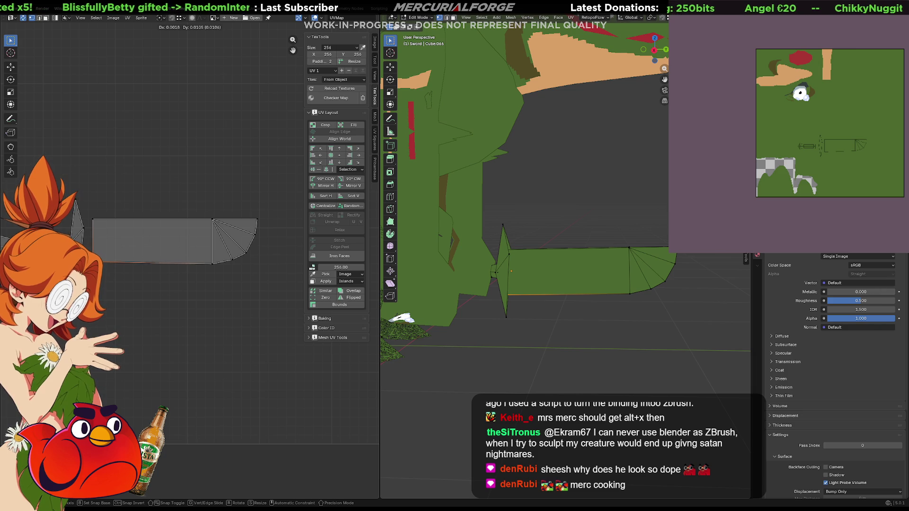
{"action": "left_click", "coordinate": [205, 282]}
{"action": "left_click", "coordinate": [212, 265]}
{"action": "key", "text": "g"}
{"action": "left_click", "coordinate": [201, 257]}
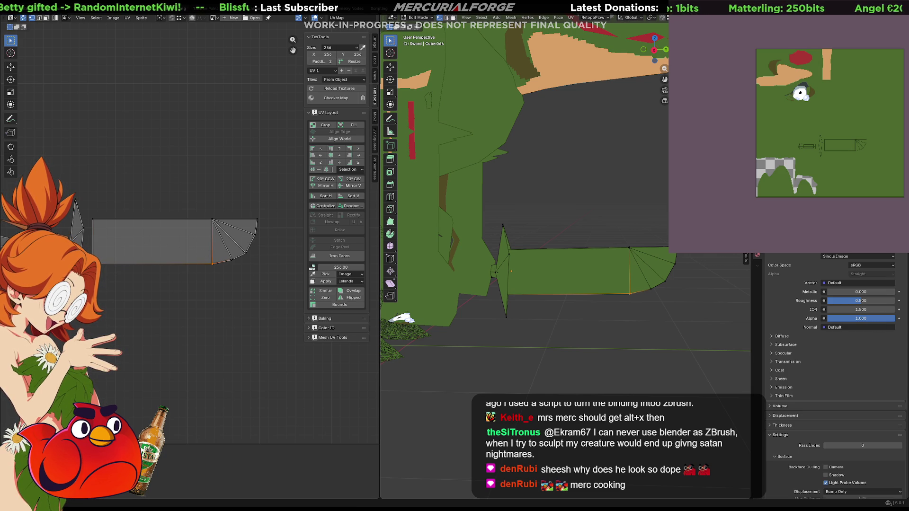
{"action": "scroll", "coordinate": [454, 227], "scroll_direction": "down", "scroll_amount": 5}
{"action": "mouse_move", "coordinate": [454, 227]}
{"action": "middle_mouse_down"}
{"action": "mouse_move", "coordinate": [429, 237]}
{"action": "mouse_move", "coordinate": [617, 240]}
{"action": "middle_mouse_up"}
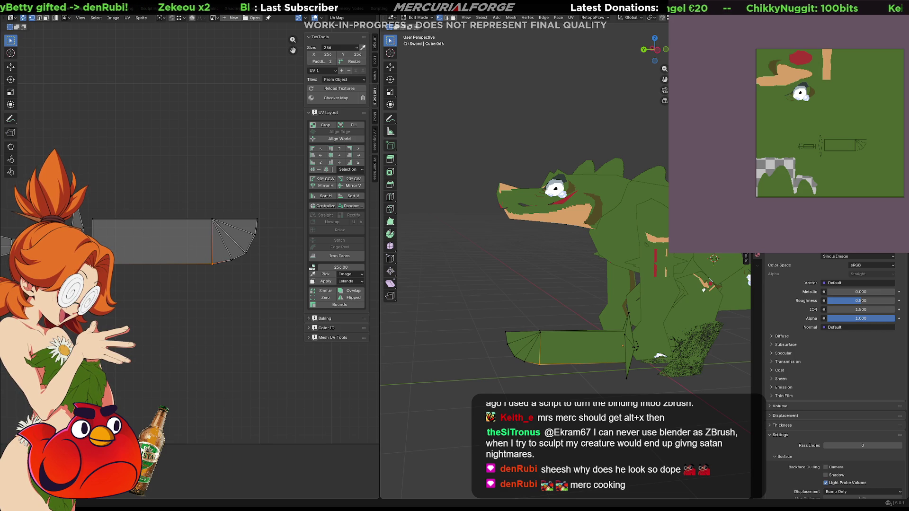
{"action": "mouse_move", "coordinate": [704, 290]}
{"action": "middle_mouse_down"}
{"action": "mouse_move", "coordinate": [544, 280]}
{"action": "mouse_move", "coordinate": [616, 270]}
{"action": "mouse_move", "coordinate": [565, 267]}
{"action": "mouse_move", "coordinate": [601, 263]}
{"action": "middle_mouse_up"}
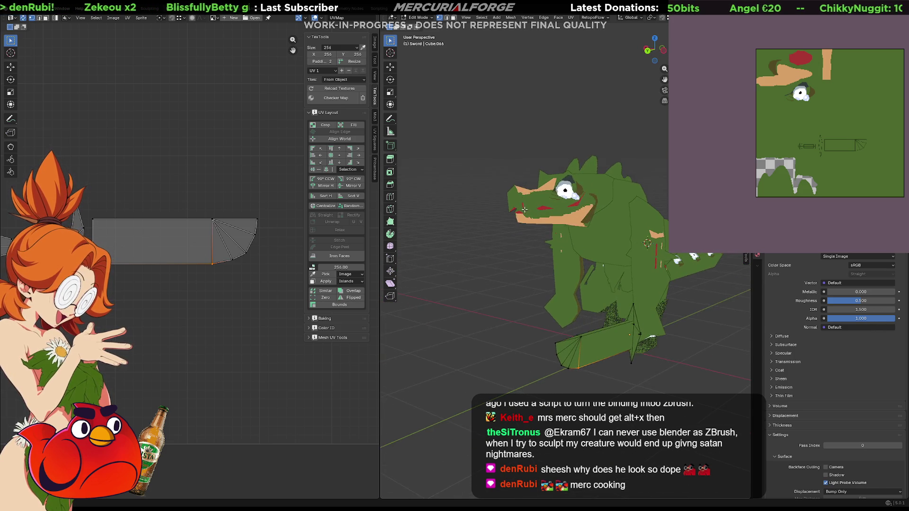
{"action": "scroll", "coordinate": [601, 262], "scroll_direction": "up", "scroll_amount": 4}
{"action": "mouse_move", "coordinate": [568, 199]}
{"action": "middle_mouse_down"}
{"action": "mouse_move", "coordinate": [529, 174]}
{"action": "mouse_move", "coordinate": [548, 228]}
{"action": "mouse_move", "coordinate": [562, 202]}
{"action": "mouse_move", "coordinate": [536, 103]}
{"action": "mouse_move", "coordinate": [544, 124]}
{"action": "middle_mouse_up"}
{"action": "scroll", "coordinate": [532, 184], "scroll_direction": "up", "scroll_amount": 3}
{"action": "scroll", "coordinate": [556, 180], "scroll_direction": "down", "scroll_amount": 5}
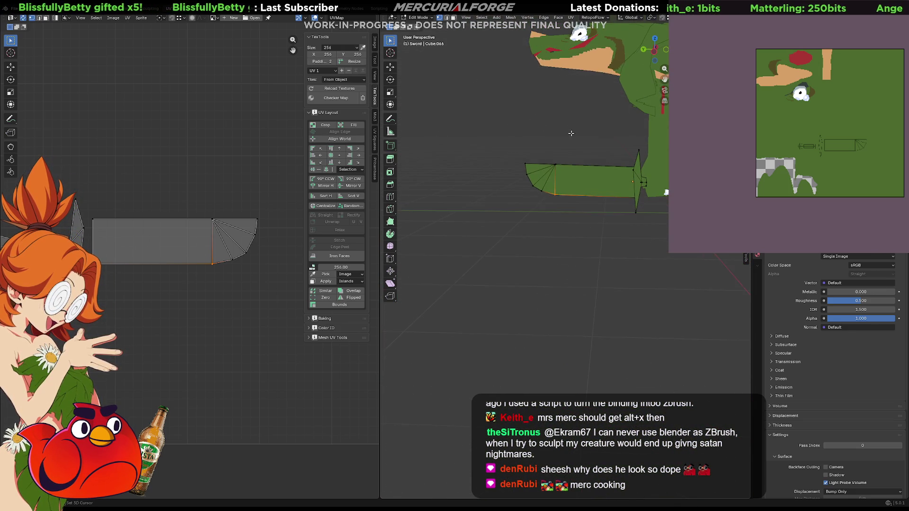
{"action": "scroll", "coordinate": [243, 237], "scroll_direction": "down", "scroll_amount": 3}
{"action": "left_click_drag", "start_coordinate": [245, 222], "coordinate": [88, 278]}
- Move the sword UV island into the texture's bottom-right corner, nudging it slightly lower
{"action": "key", "text": "g"}
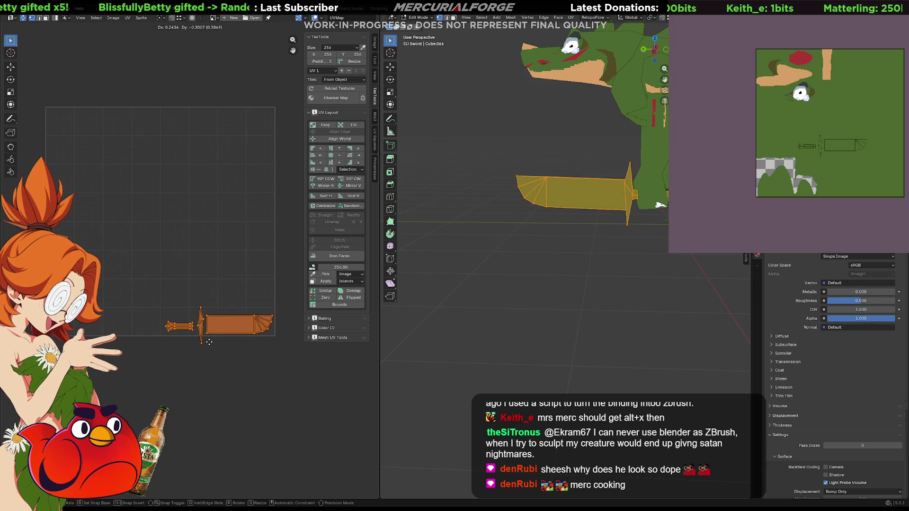
{"action": "left_click", "coordinate": [211, 343]}
{"action": "scroll", "coordinate": [211, 341], "scroll_direction": "up", "scroll_amount": 3}
{"action": "middle_click_drag", "start_coordinate": [223, 383], "coordinate": [133, 234]}
{"action": "key", "text": "g"}
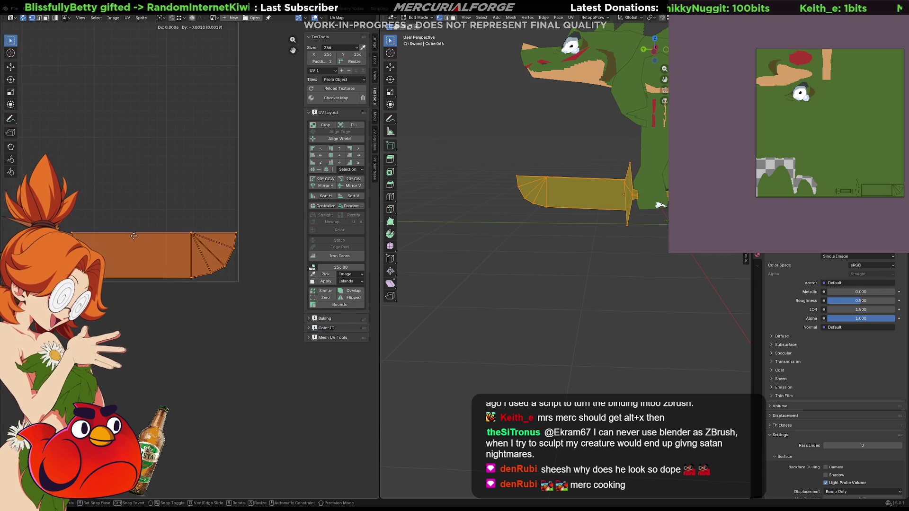
{"action": "left_click", "coordinate": [136, 239]}
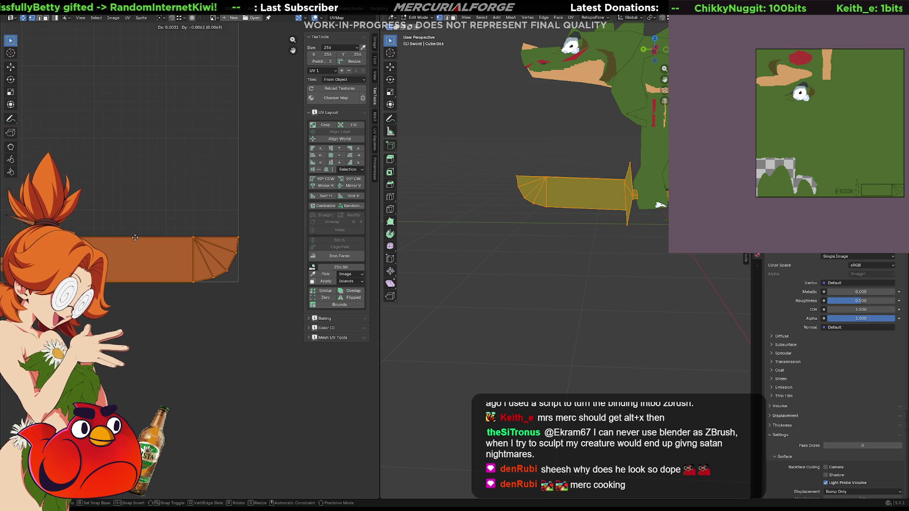
- Open the Mio3 UV alignment tools and align the sword UV island
{"action": "scroll", "coordinate": [136, 250], "scroll_direction": "up", "scroll_amount": 4}
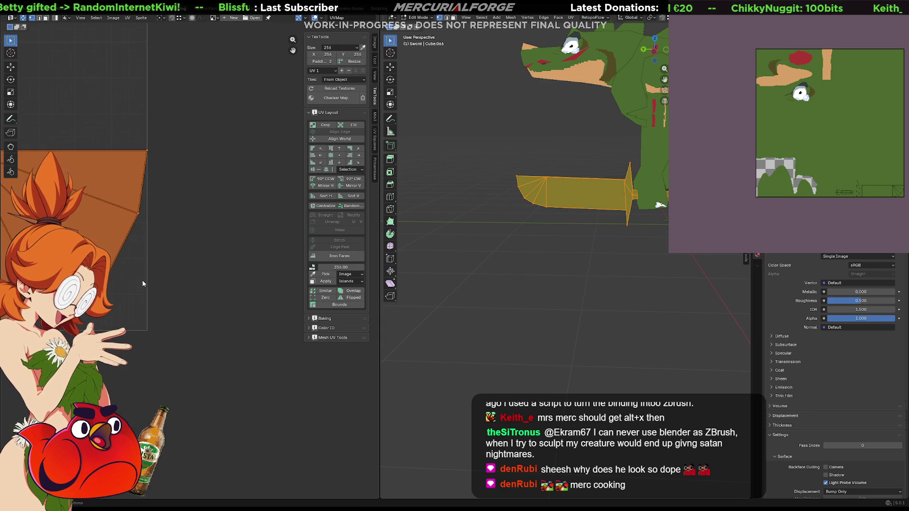
{"action": "middle_click_drag", "start_coordinate": [142, 280], "coordinate": [252, 194]}
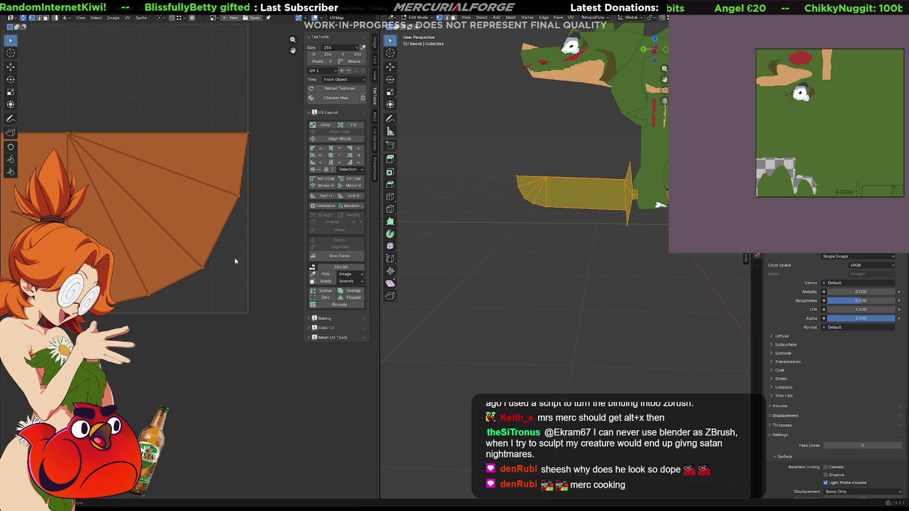
{"action": "scroll", "coordinate": [205, 285], "scroll_direction": "down", "scroll_amount": 5}
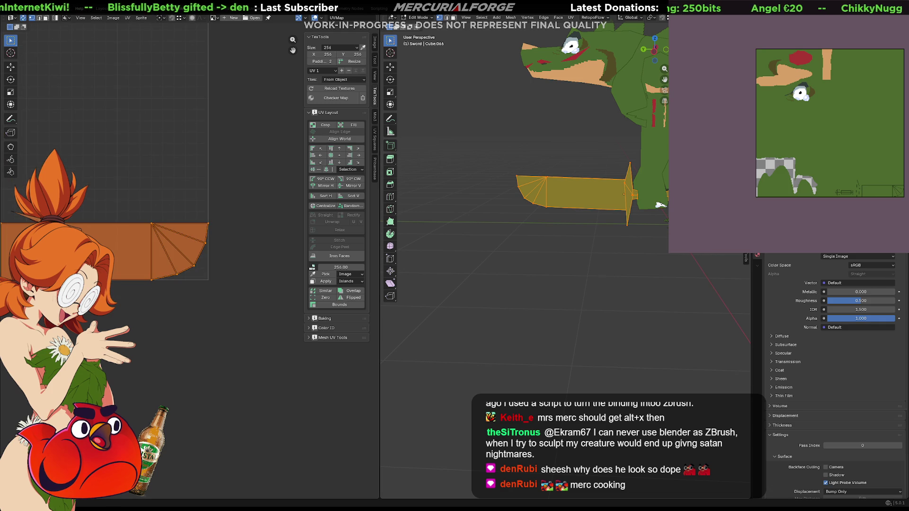
{"action": "scroll", "coordinate": [208, 247], "scroll_direction": "left", "scroll_amount": 2, "text": "ctrl"}
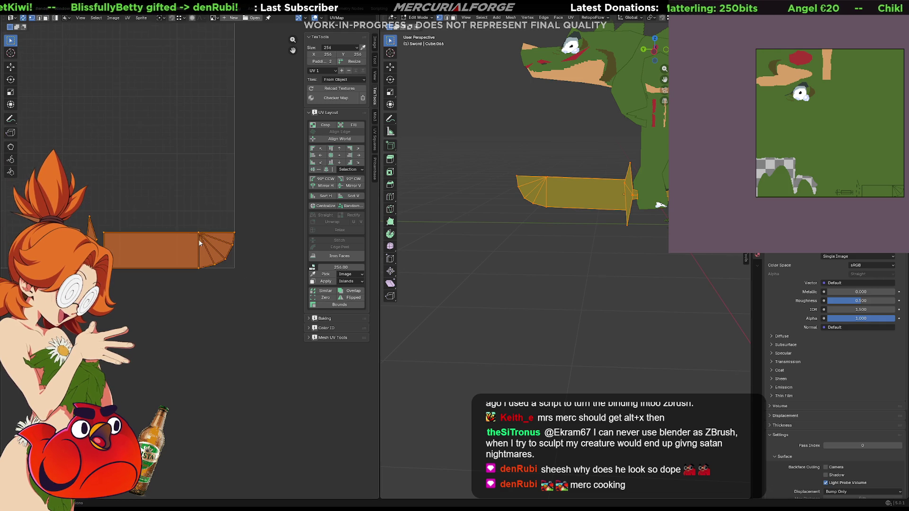
{"action": "scroll", "coordinate": [238, 211], "scroll_direction": "down", "scroll_amount": 1}
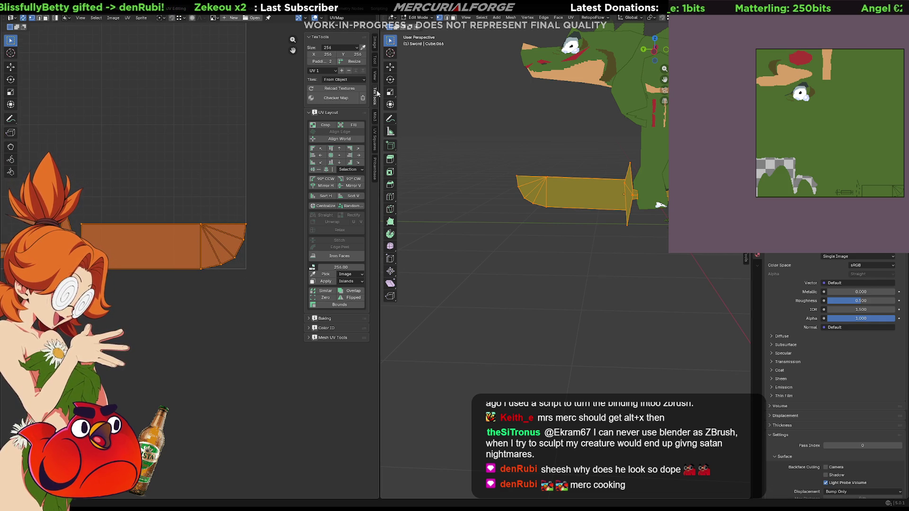
{"action": "left_click", "coordinate": [375, 116]}
{"action": "left_click", "coordinate": [344, 114]}
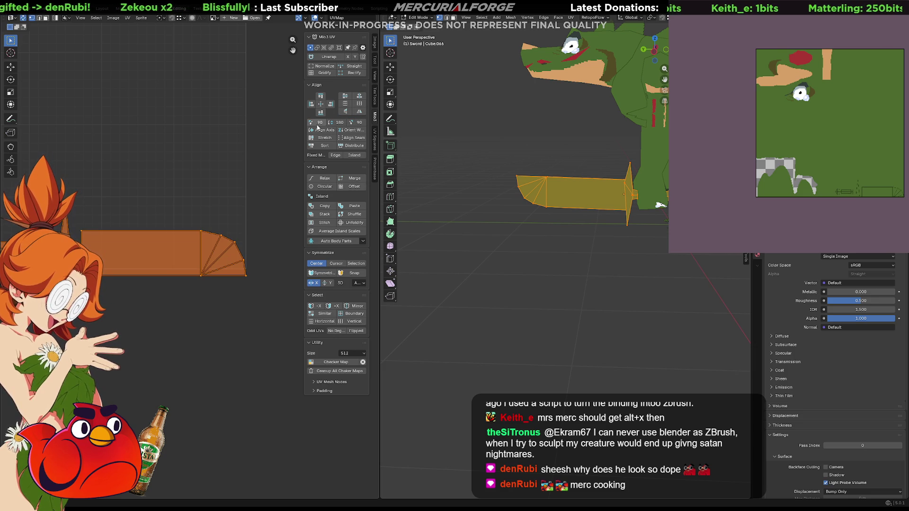
- Rotate the sword UV islands 90° to stand upright and move them into place
{"action": "left_click", "coordinate": [356, 122]}
{"action": "key", "text": "g"}
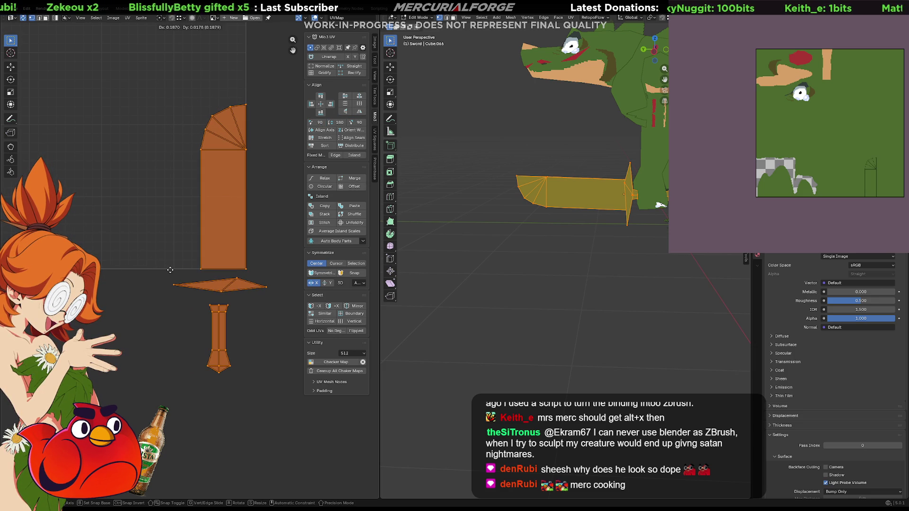
{"action": "left_click", "coordinate": [170, 269]}
{"action": "scroll", "coordinate": [185, 264], "scroll_direction": "up", "scroll_amount": 4}
{"action": "scroll", "coordinate": [219, 256], "scroll_direction": "down", "scroll_amount": 3}
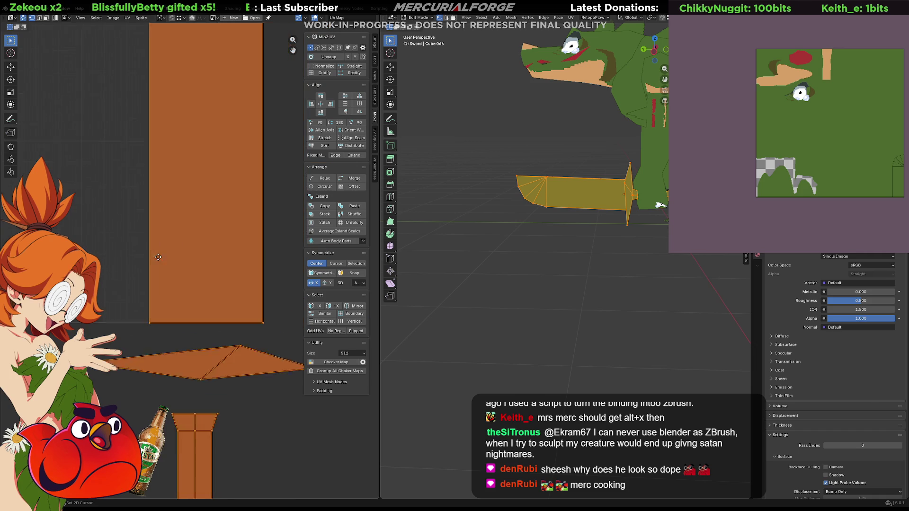
{"action": "middle_click_drag", "start_coordinate": [229, 62], "coordinate": [226, 166]}
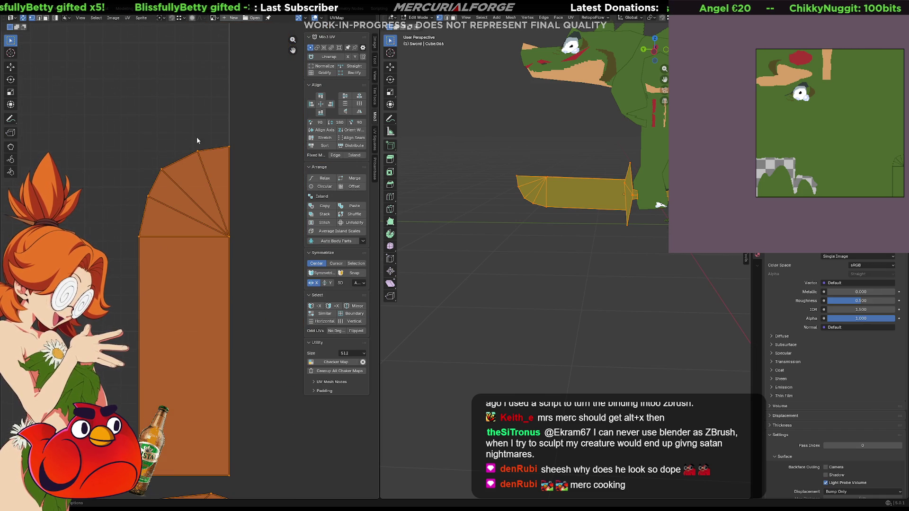
{"action": "scroll", "coordinate": [134, 260], "scroll_direction": "down", "scroll_amount": 2}
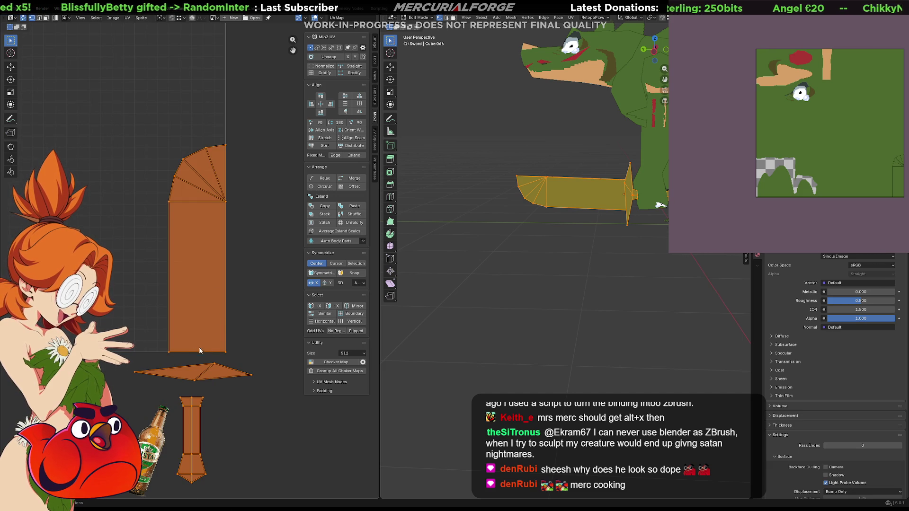
{"action": "middle_click_drag", "start_coordinate": [244, 332], "coordinate": [254, 290]}
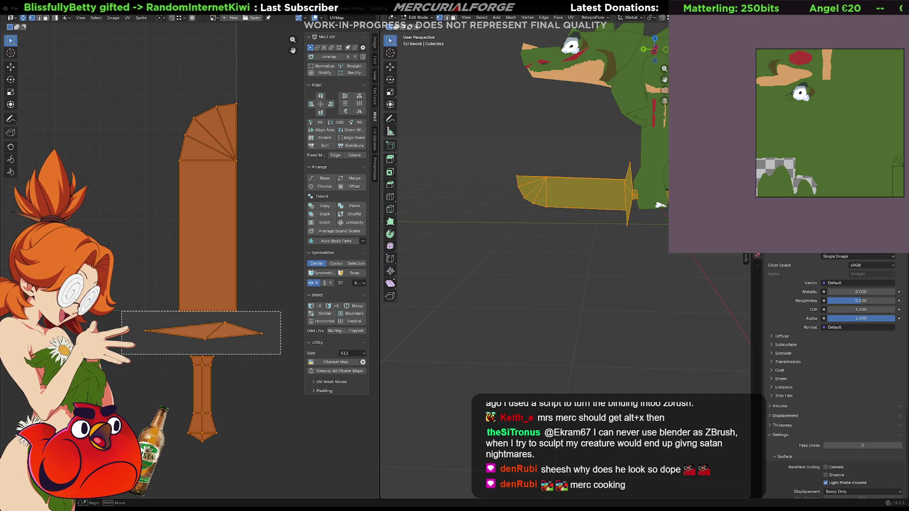
- Move the crossguard island up-left and snap its tip vertex to the texture boundary corner
{"action": "left_click", "coordinate": [213, 331]}
{"action": "key", "text": "g"}
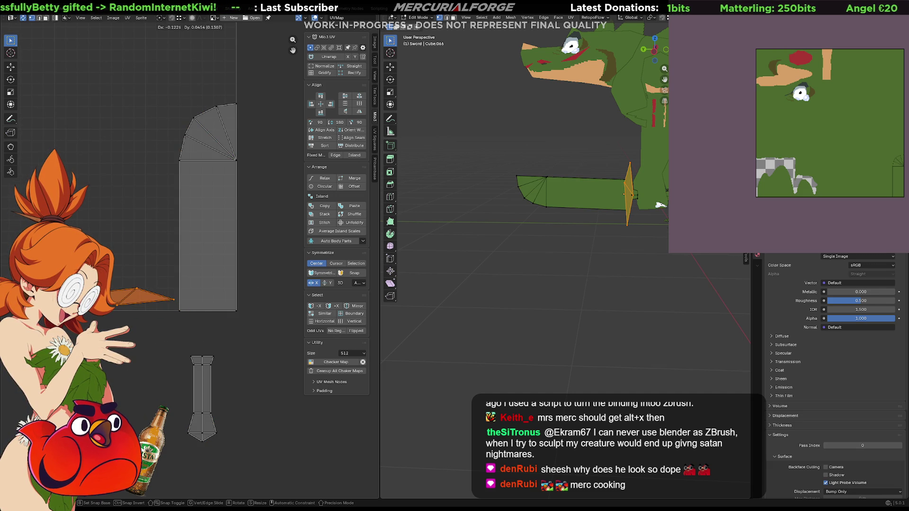
{"action": "left_click", "coordinate": [174, 297]}
{"action": "left_click", "coordinate": [175, 299]}
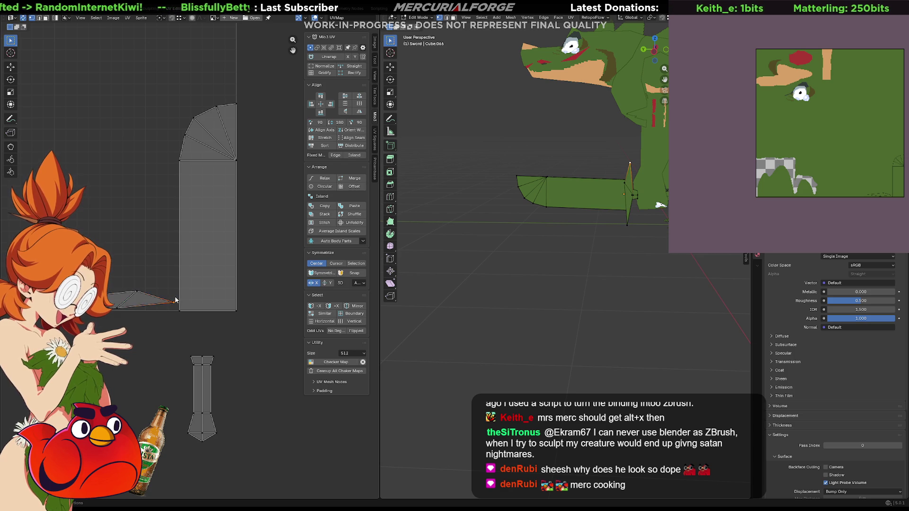
{"action": "scroll", "coordinate": [189, 289], "scroll_direction": "up", "scroll_amount": 4}
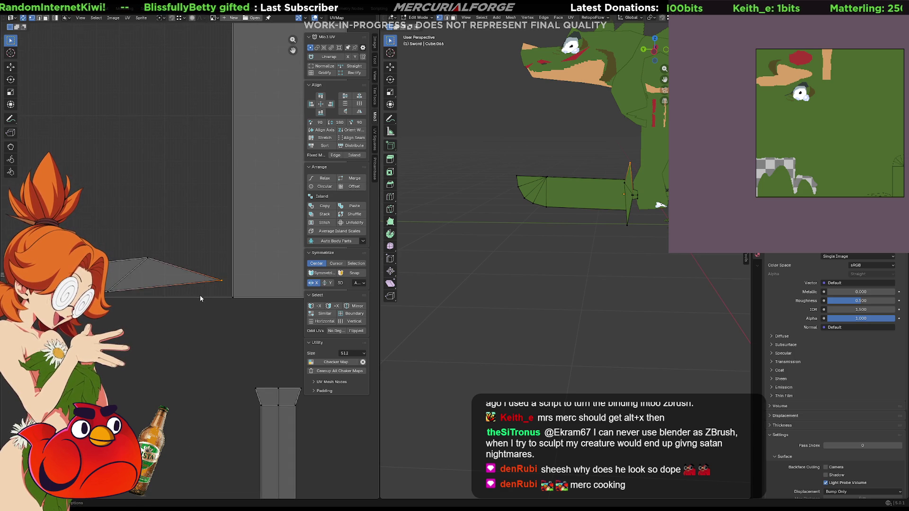
{"action": "key", "text": "g"}
{"action": "left_click", "coordinate": [207, 314]}
- Pull the remaining crossguard vertices right so the island forms a squared block beside the blade base
{"action": "left_click", "coordinate": [108, 291]}
{"action": "key", "text": "g"}
{"action": "left_click", "coordinate": [147, 307]}
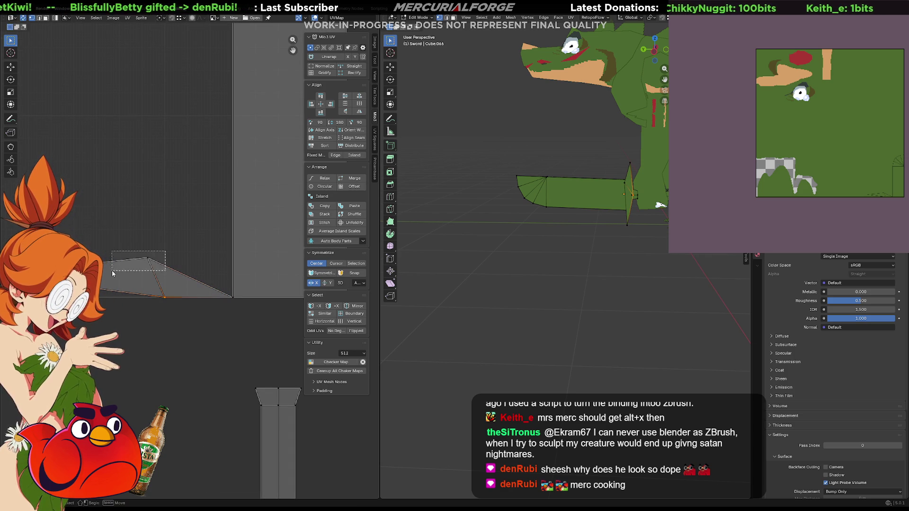
{"action": "left_click", "coordinate": [148, 258]}
{"action": "key", "text": "g"}
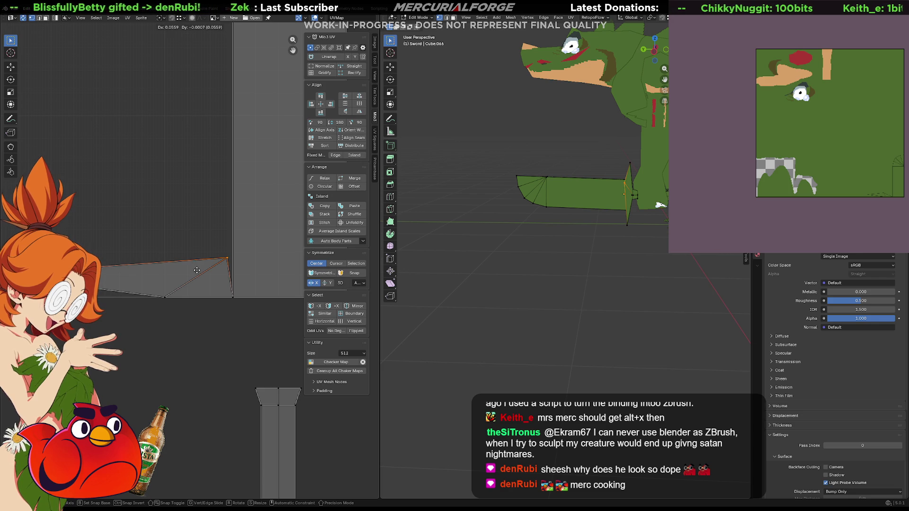
{"action": "left_click", "coordinate": [200, 269]}
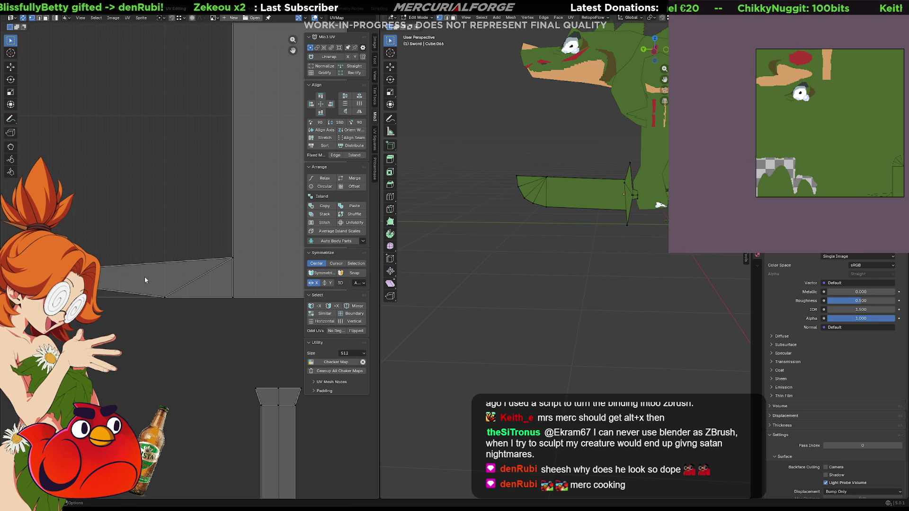
{"action": "scroll", "coordinate": [118, 280], "scroll_direction": "down", "scroll_amount": 1}
{"action": "left_click", "coordinate": [118, 264]}
{"action": "key", "text": "g"}
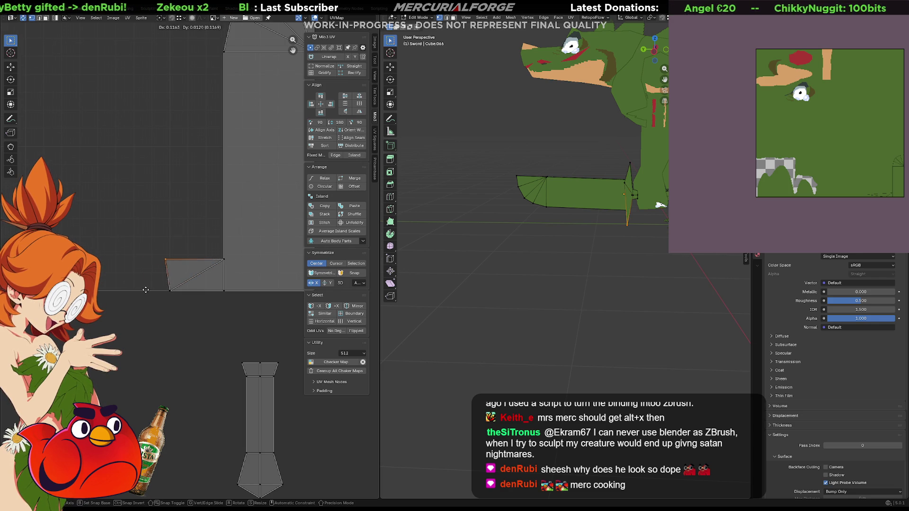
{"action": "left_click", "coordinate": [147, 290]}
{"action": "scroll", "coordinate": [260, 339], "scroll_direction": "down", "scroll_amount": 2}
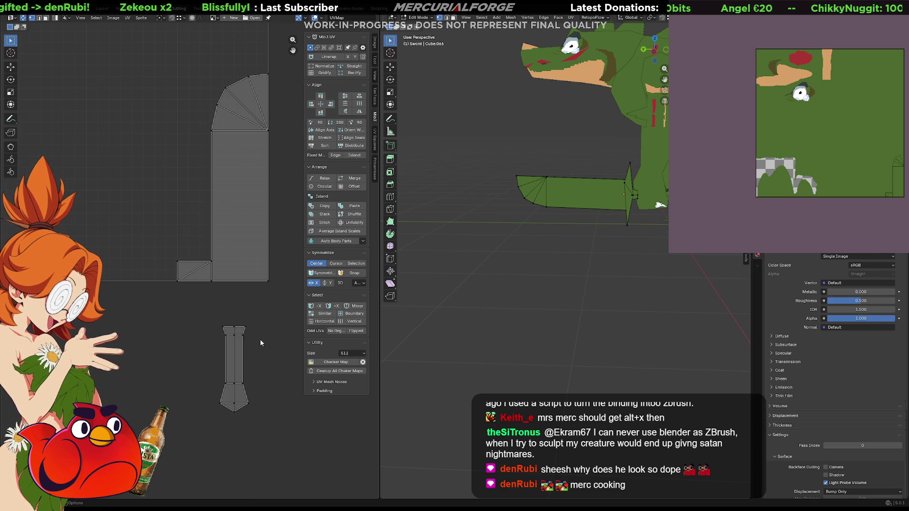
- Flip the small handle island vertically and move it up-left beside the blade
{"action": "left_click_drag", "start_coordinate": [271, 312], "coordinate": [196, 433]}
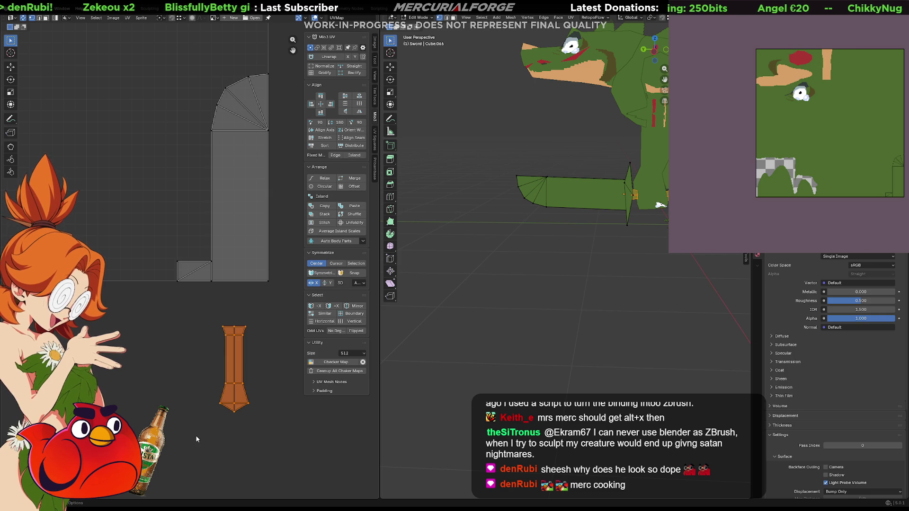
{"action": "left_click", "coordinate": [358, 111]}
{"action": "key", "text": "g"}
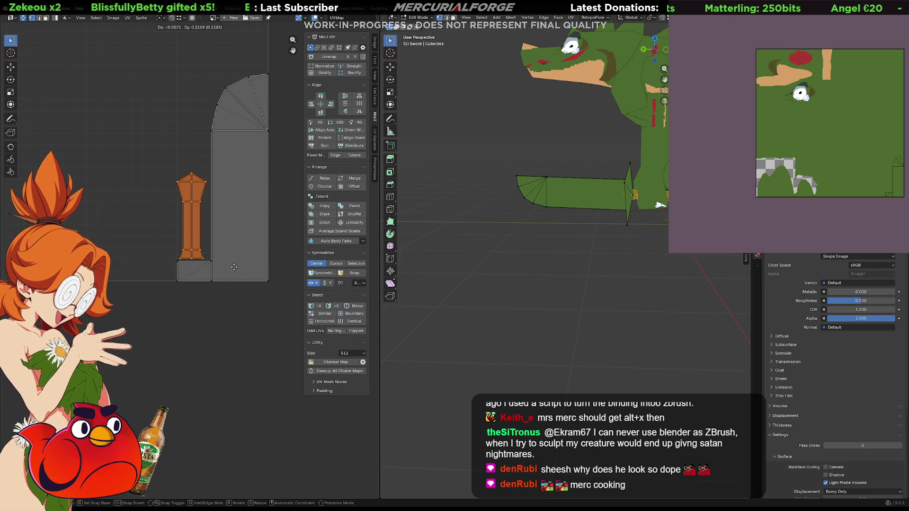
{"action": "left_click", "coordinate": [234, 268]}
{"action": "scroll", "coordinate": [234, 269], "scroll_direction": "up", "scroll_amount": 4}
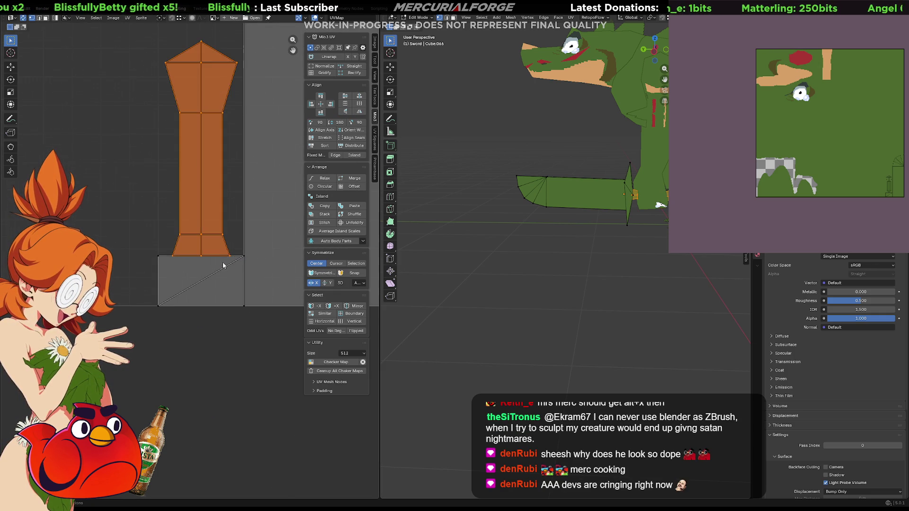
{"action": "scroll", "coordinate": [230, 247], "scroll_direction": "up", "scroll_amount": 1}
{"action": "middle_click_drag", "start_coordinate": [198, 241], "coordinate": [185, 336]}
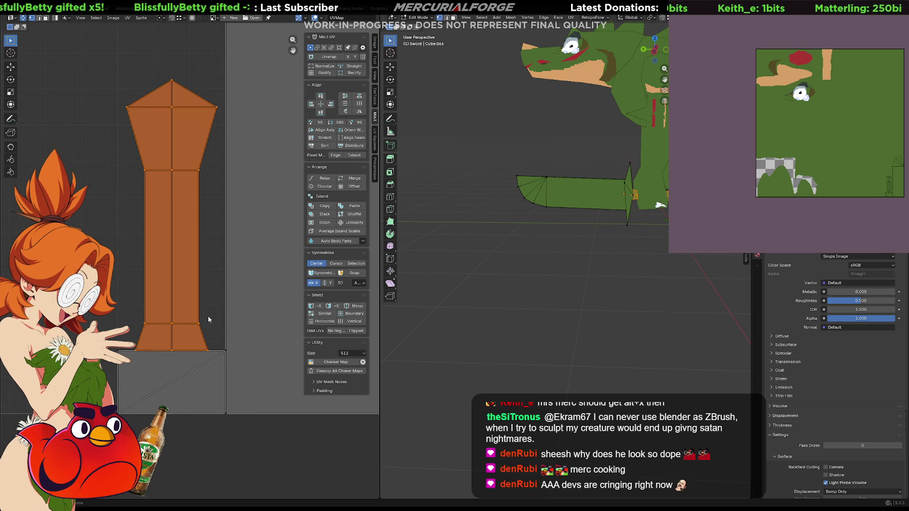
- Line up the blade island's top-left and right vertices to straighten its side edges
{"action": "left_click", "coordinate": [200, 343]}
{"action": "key", "text": "g"}
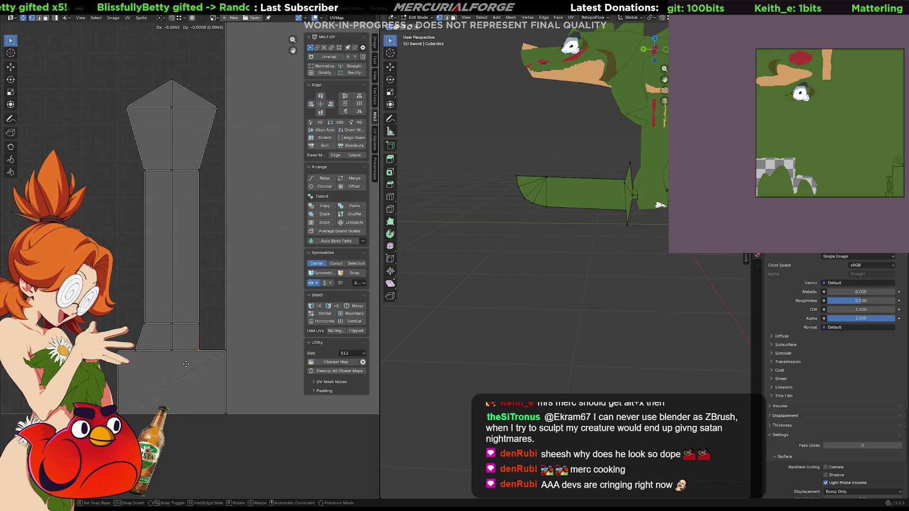
{"action": "right_click", "coordinate": [150, 358]}
{"action": "left_click_drag", "start_coordinate": [143, 92], "coordinate": [118, 112]}
{"action": "key", "text": "g"}
{"action": "left_click", "coordinate": [145, 107]}
{"action": "left_click", "coordinate": [217, 107]}
{"action": "key", "text": "g"}
{"action": "left_click", "coordinate": [181, 122]}
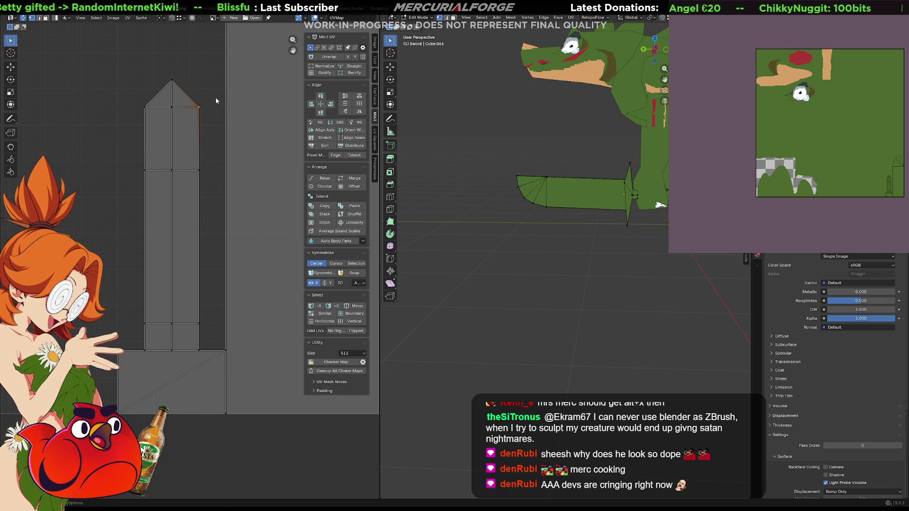
- Widen the blade island by moving its right and left vertex columns outward
{"action": "left_click_drag", "start_coordinate": [216, 101], "coordinate": [189, 370]}
{"action": "key", "text": "g"}
{"action": "left_click", "coordinate": [218, 371]}
{"action": "left_click_drag", "start_coordinate": [81, 83], "coordinate": [147, 386]}
{"action": "key", "text": "g"}
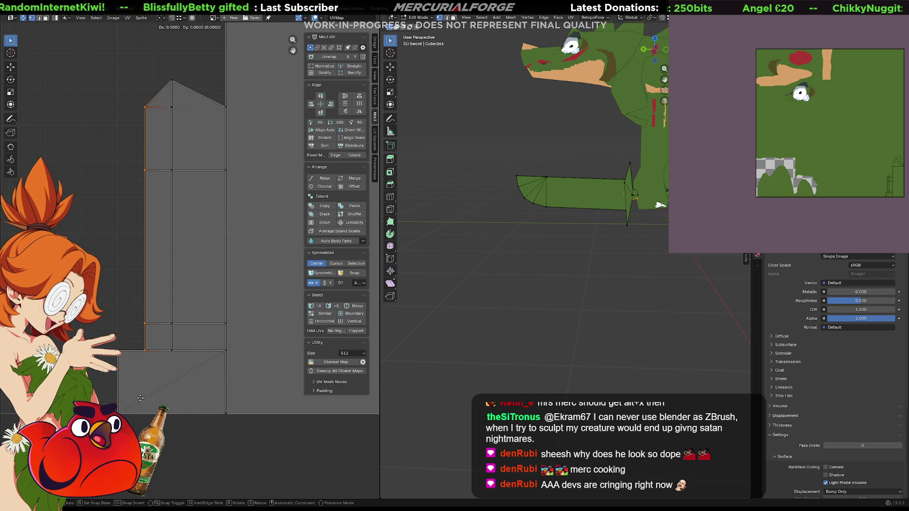
{"action": "left_click", "coordinate": [113, 398]}
- Pull the island's peak vertex down to give it a flat top edge
{"action": "left_click_drag", "start_coordinate": [183, 77], "coordinate": [167, 84]}
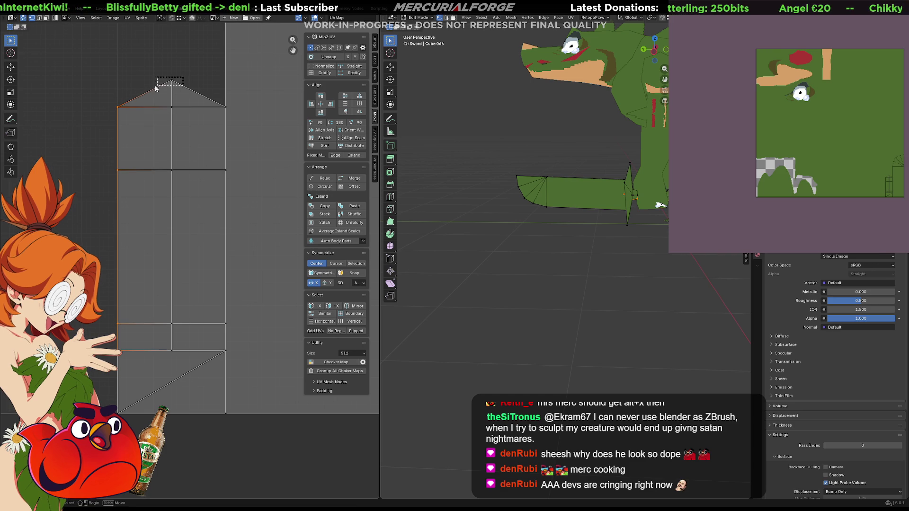
{"action": "middle_click_drag", "start_coordinate": [169, 90], "coordinate": [169, 145]}
{"action": "key", "text": "g"}
{"action": "left_click", "coordinate": [173, 196]}
{"action": "middle_click_drag", "start_coordinate": [539, 236], "coordinate": [551, 242]}
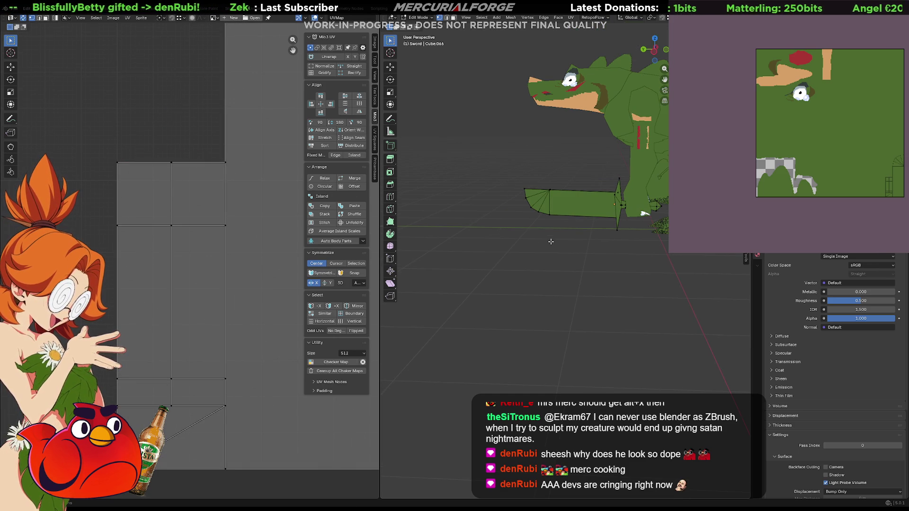
- Zoom and pan the views so the sword's UV outline is centered on the texture
{"action": "scroll", "coordinate": [143, 312], "scroll_direction": "down", "scroll_amount": 3}
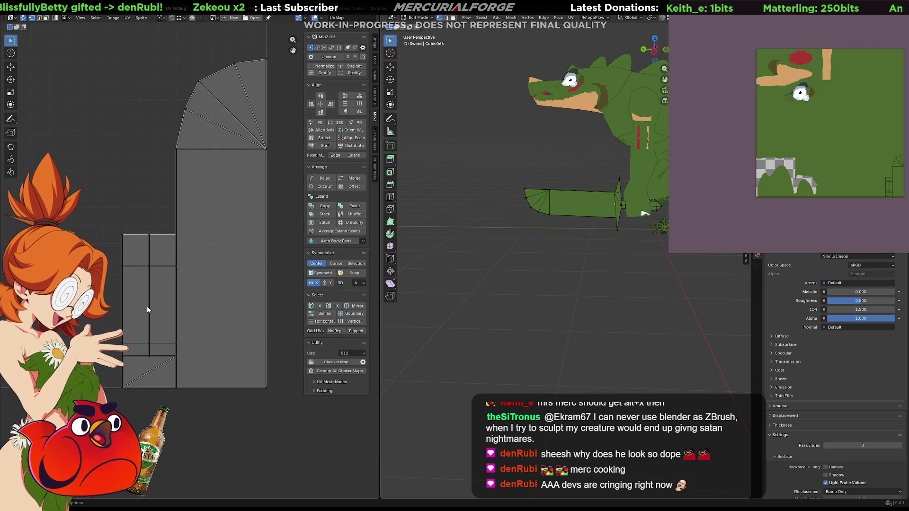
{"action": "scroll", "coordinate": [880, 183], "scroll_direction": "up", "scroll_amount": 3}
{"action": "scroll", "coordinate": [809, 141], "scroll_direction": "down", "scroll_amount": 5}
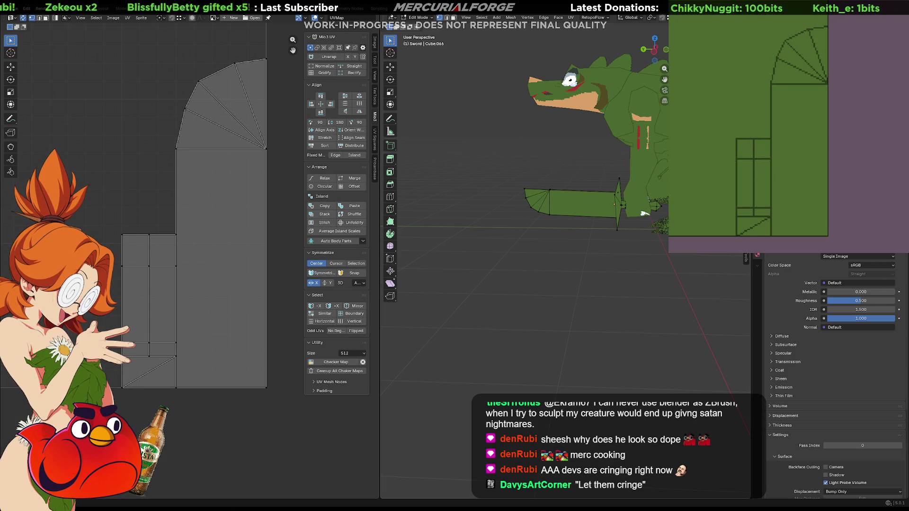
{"action": "mouse_move", "coordinate": [850, 139]}
{"action": "middle_mouse_down"}
{"action": "mouse_move", "coordinate": [864, 143]}
{"action": "mouse_move", "coordinate": [847, 142]}
{"action": "middle_mouse_up"}
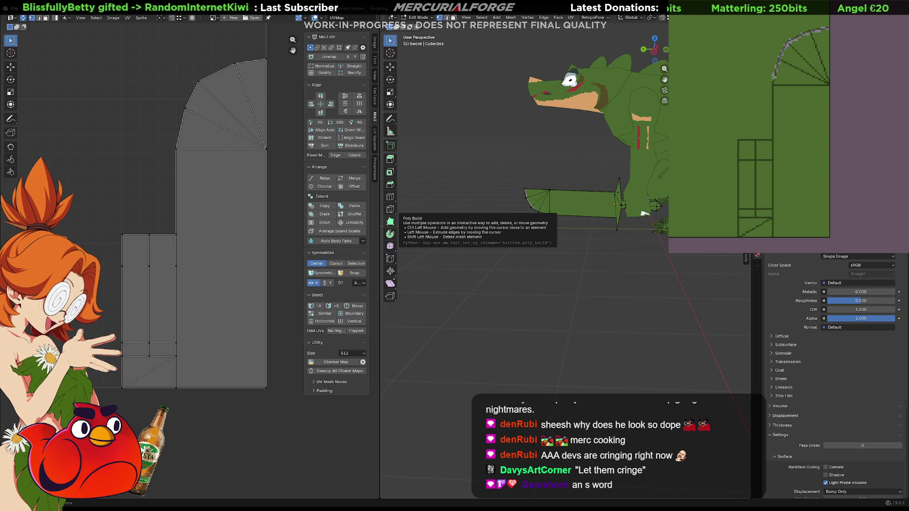
- Fill the blade's region of the texture grey
{"action": "left_click_drag", "start_coordinate": [772, 85], "coordinate": [771, 239]}
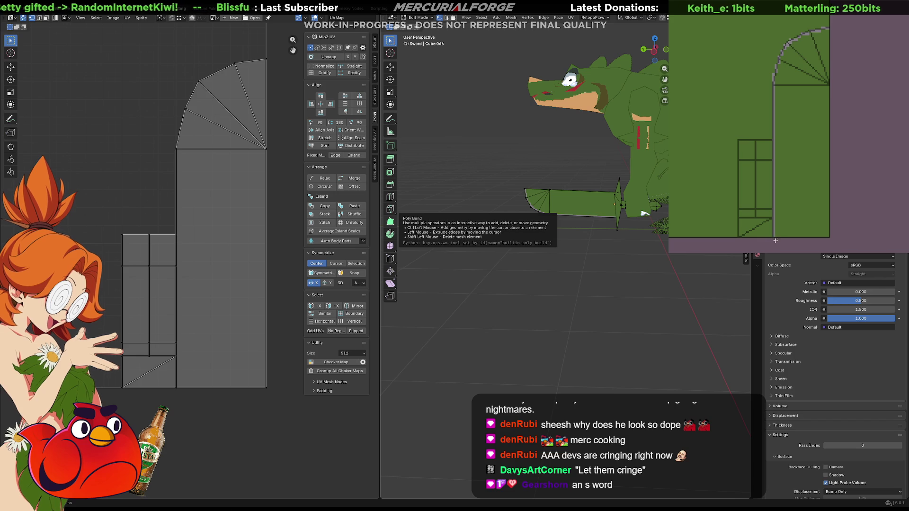
{"action": "left_click", "coordinate": [811, 214]}
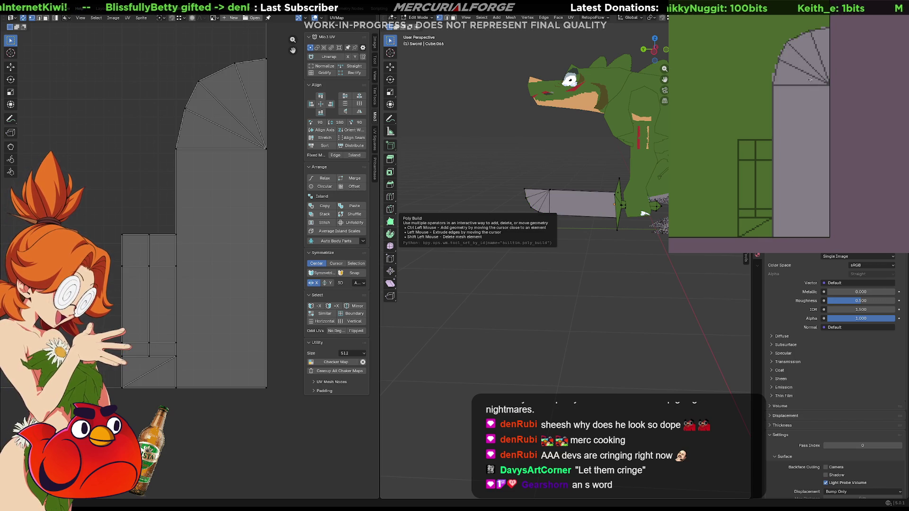
{"action": "key", "text": "ctrl+z"}
{"action": "key", "text": "ctrl+shift+z"}
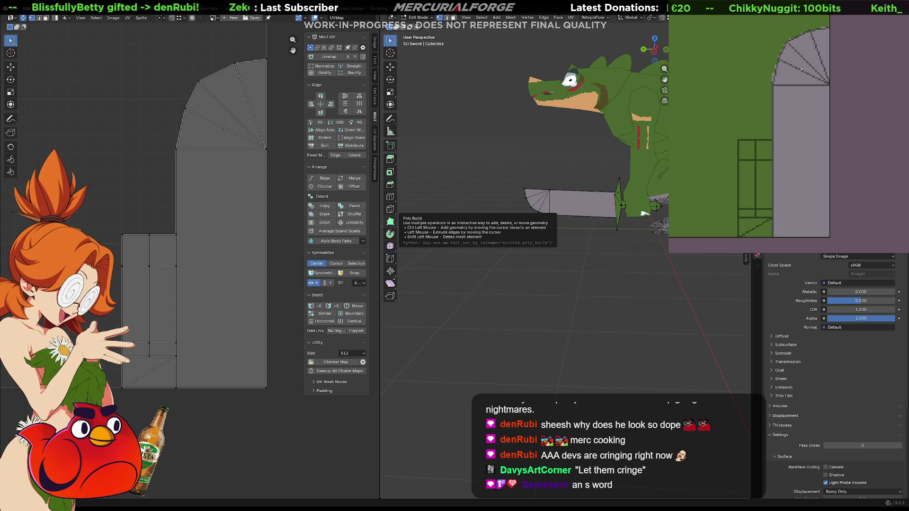
- Paint a dark vertical stripe running up to the blade's top
{"action": "left_click_drag", "start_coordinate": [801, 76], "coordinate": [803, 239]}
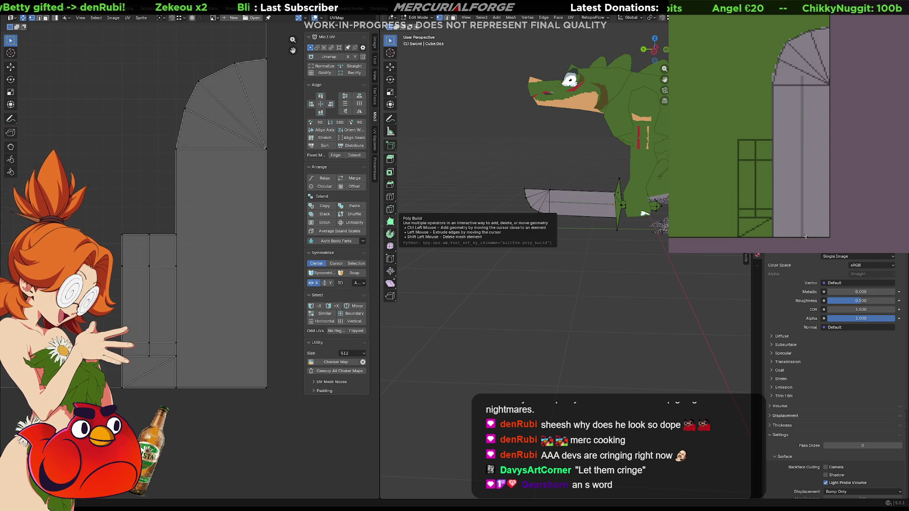
{"action": "key", "text": "ctrl+z"}
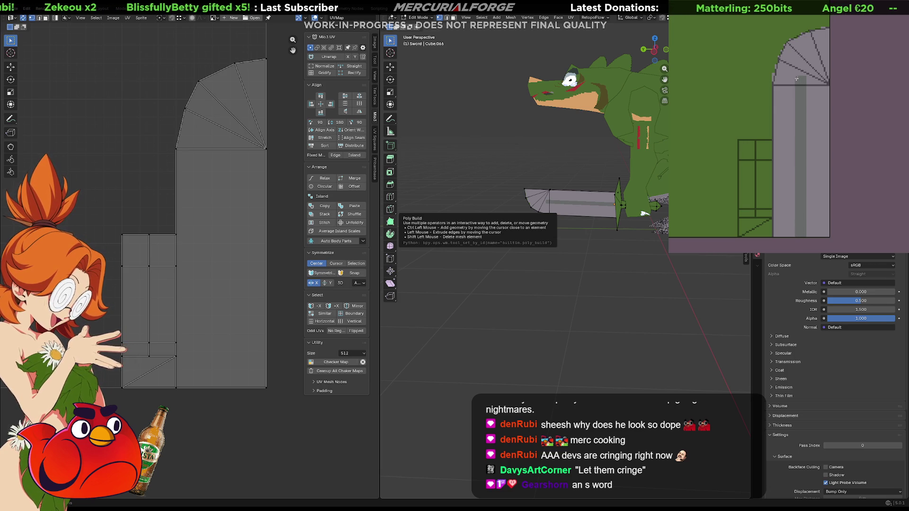
{"action": "left_click_drag", "start_coordinate": [797, 77], "coordinate": [797, 87]}
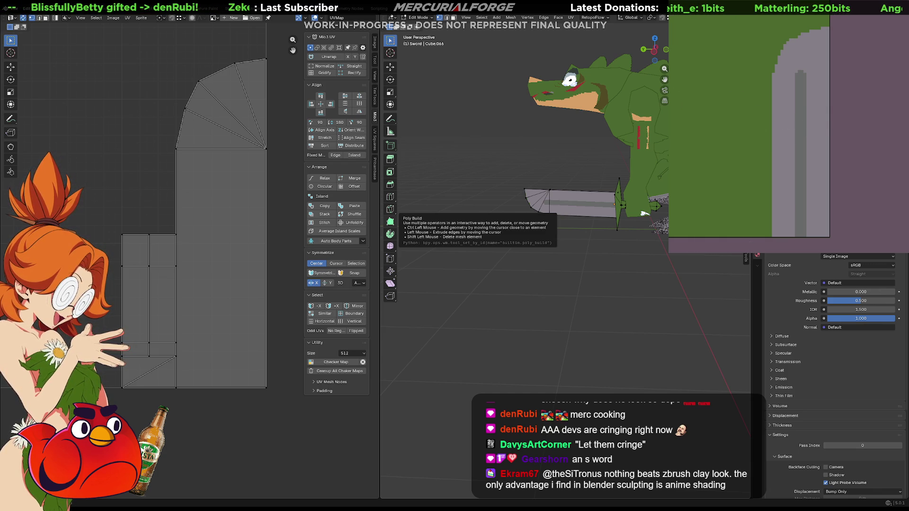
- Try filling the blade's stripe a darker grey, then undo it
{"action": "left_click", "coordinate": [801, 126]}
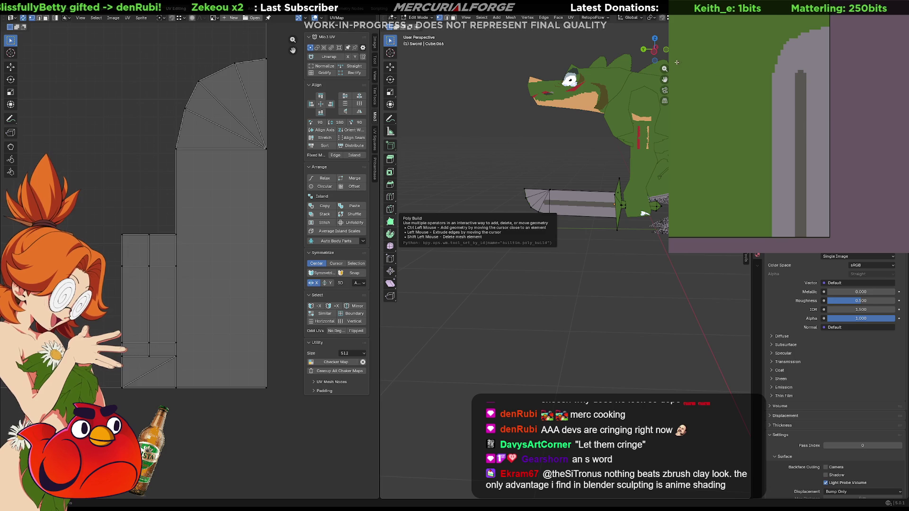
{"action": "left_click", "coordinate": [804, 72]}
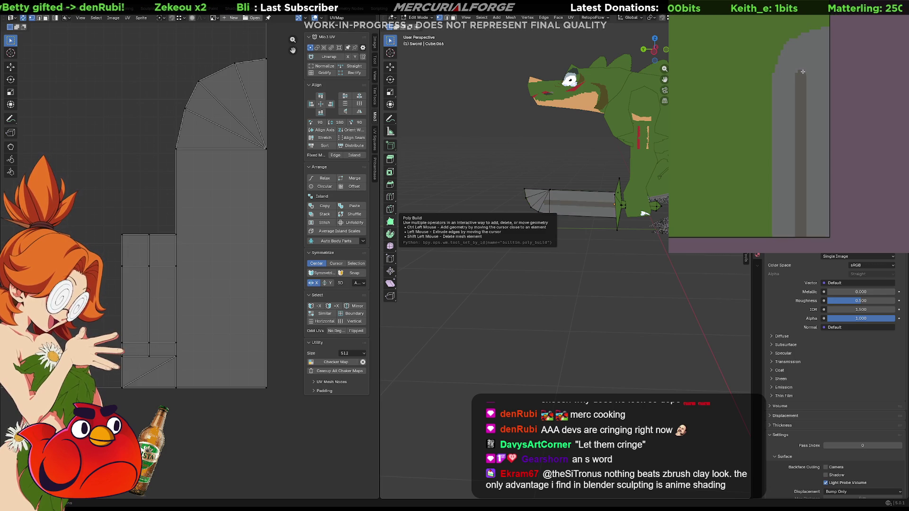
{"action": "key", "text": "ctrl+z"}
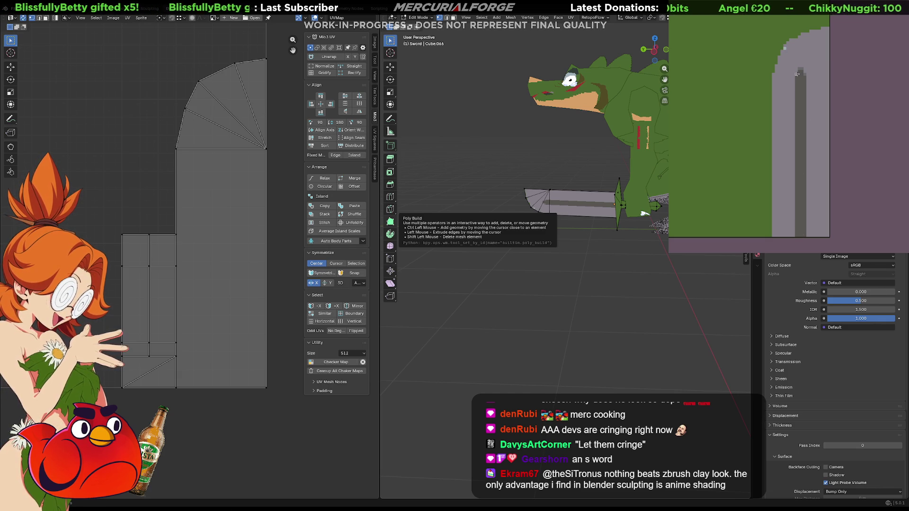
- Paint the blade tip and edge strip light blue, cleaning up the stair-stepped tip pixels
{"action": "left_click_drag", "start_coordinate": [797, 71], "coordinate": [786, 49]}
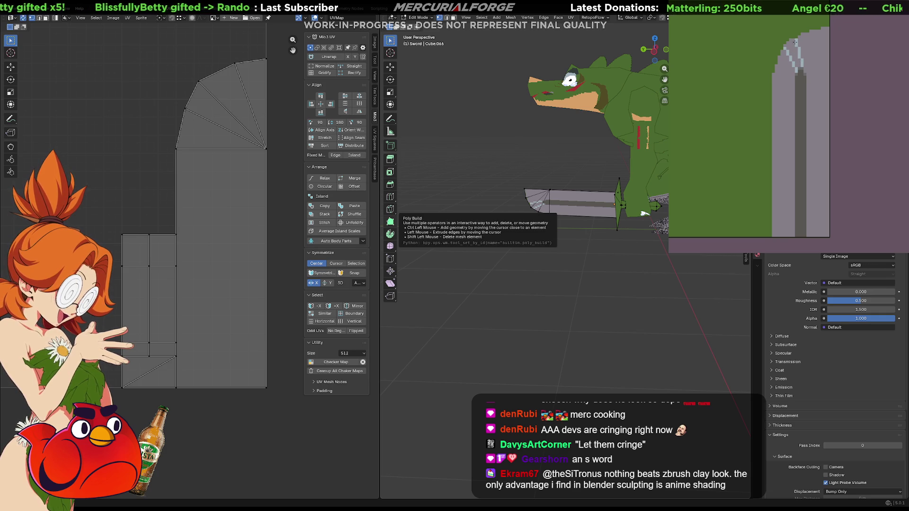
{"action": "left_click_drag", "start_coordinate": [793, 50], "coordinate": [799, 69]}
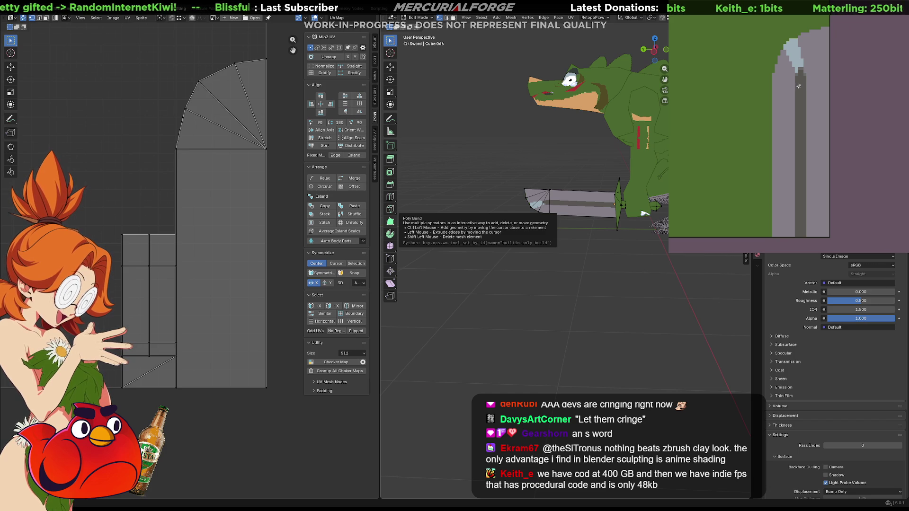
{"action": "mouse_move", "coordinate": [800, 98]}
{"action": "middle_mouse_down"}
{"action": "mouse_move", "coordinate": [833, 106]}
{"action": "mouse_move", "coordinate": [822, 105]}
{"action": "middle_mouse_up"}
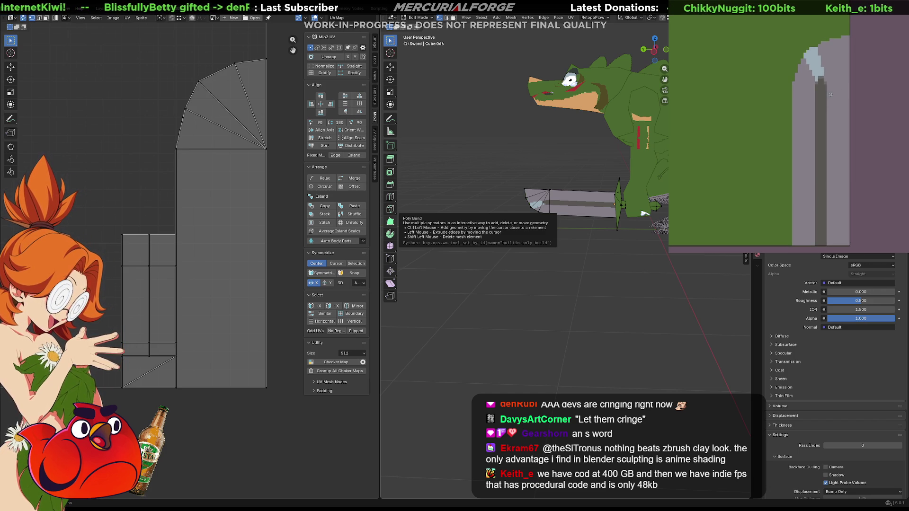
{"action": "left_click", "coordinate": [809, 86]}
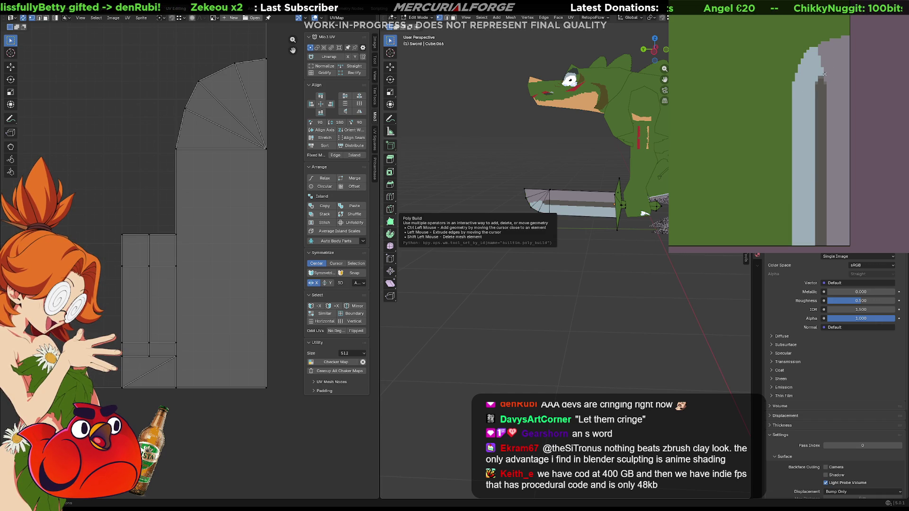
{"action": "left_click", "coordinate": [821, 73]}
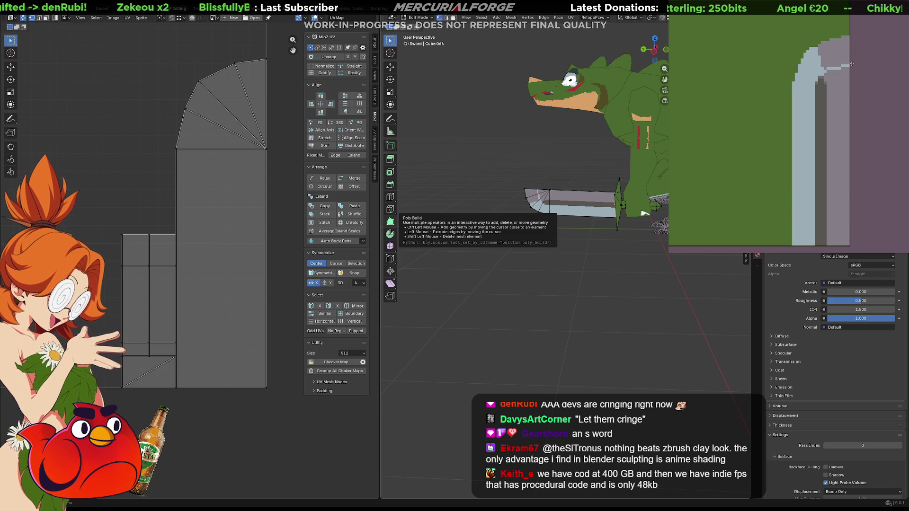
{"action": "left_click", "coordinate": [839, 60]}
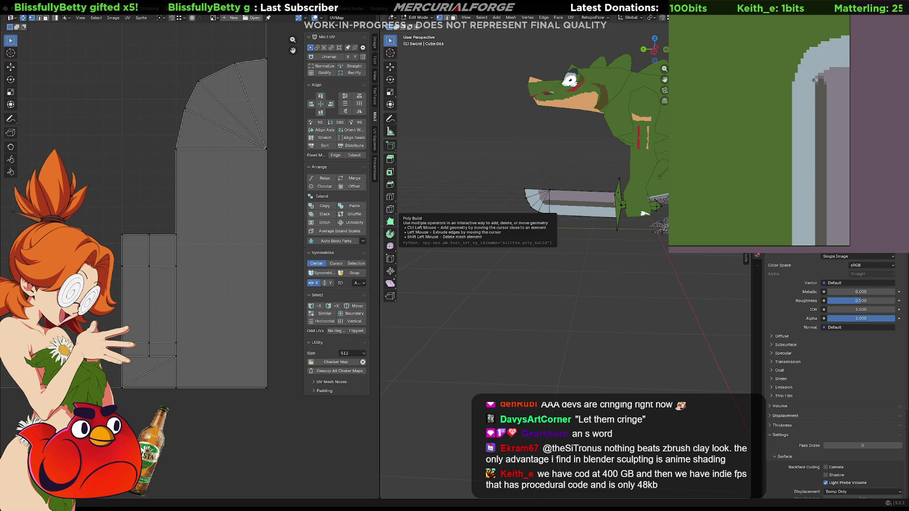
- Paint a darker vertical line down the blade and add a small light mark near the tip
{"action": "left_click_drag", "start_coordinate": [813, 83], "coordinate": [812, 249]}
{"action": "key", "text": "ctrl+z"}
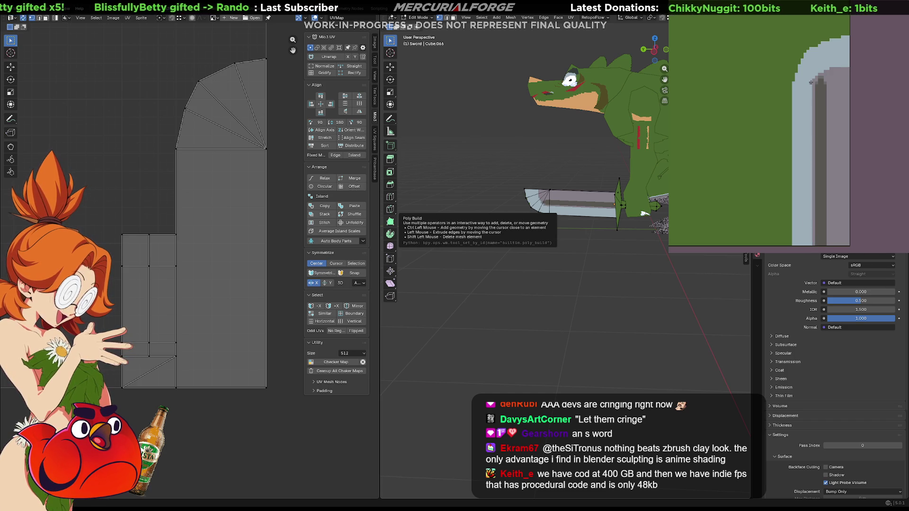
{"action": "left_click_drag", "start_coordinate": [810, 83], "coordinate": [810, 242]}
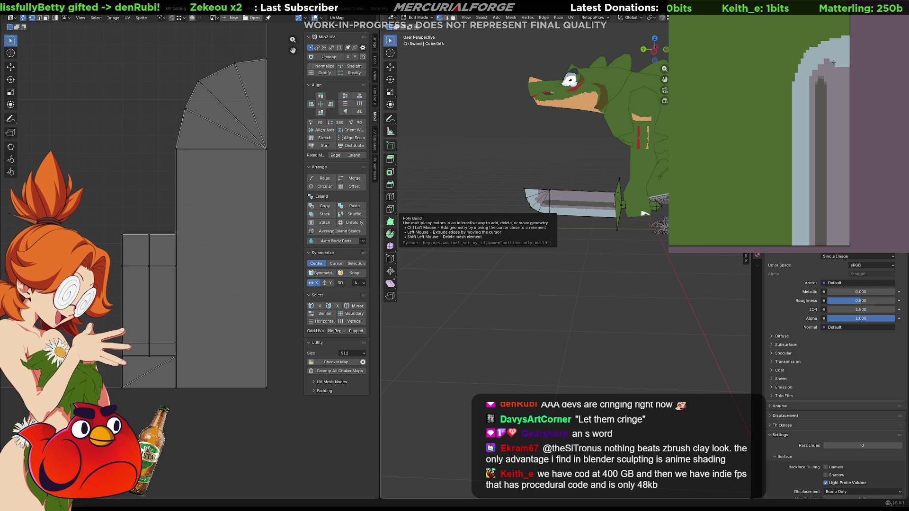
{"action": "left_click", "coordinate": [846, 59]}
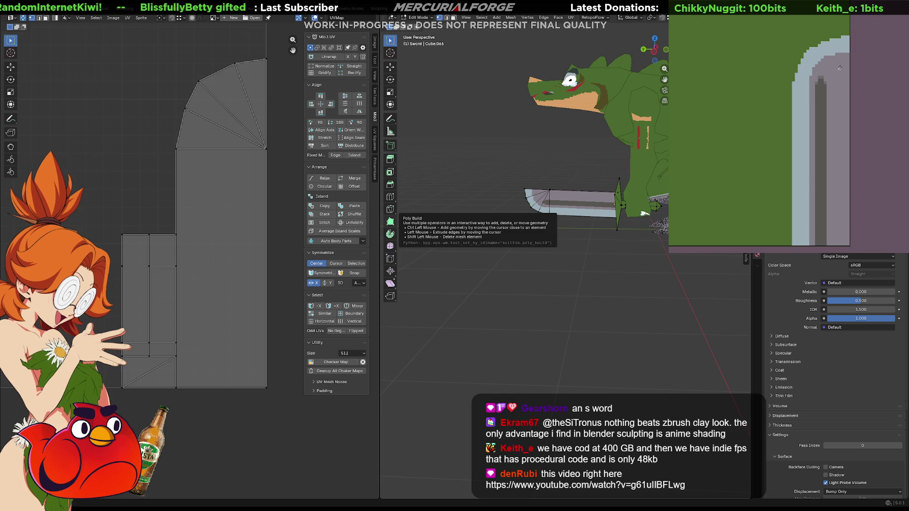
- Cover the green top-left texture corner with light blue
{"action": "middle_click_drag", "start_coordinate": [836, 66], "coordinate": [838, 72]}
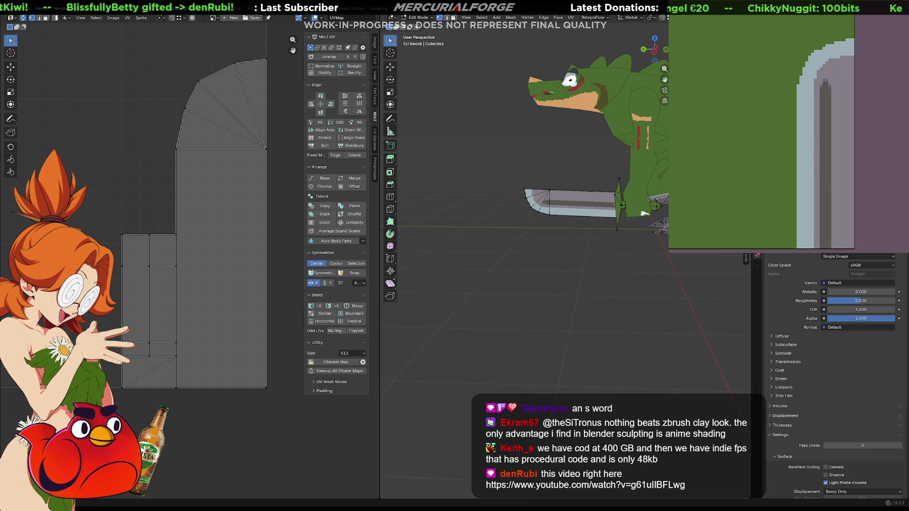
{"action": "scroll", "coordinate": [595, 206], "scroll_direction": "up", "scroll_amount": 6}
{"action": "middle_click_drag", "start_coordinate": [595, 206], "coordinate": [589, 234], "text": "shift"}
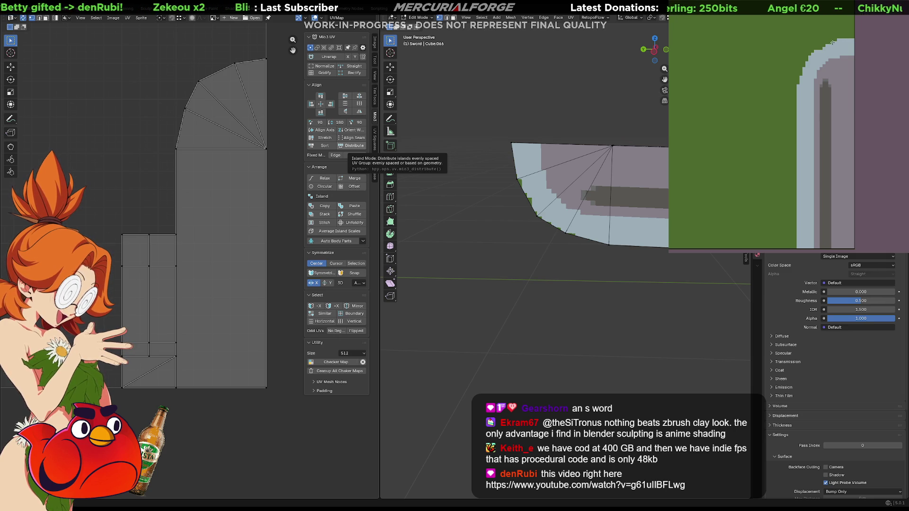
{"action": "left_click_drag", "start_coordinate": [810, 47], "coordinate": [797, 76]}
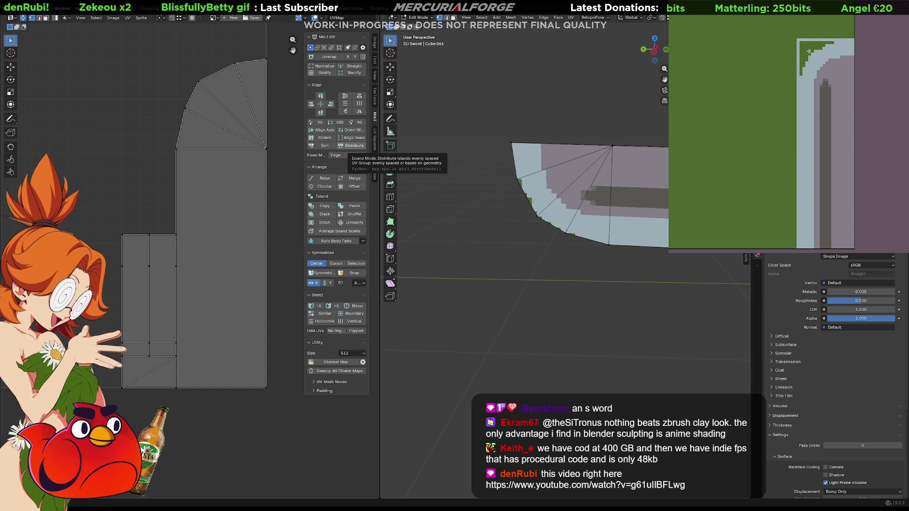
{"action": "left_click_drag", "start_coordinate": [800, 75], "coordinate": [813, 64]}
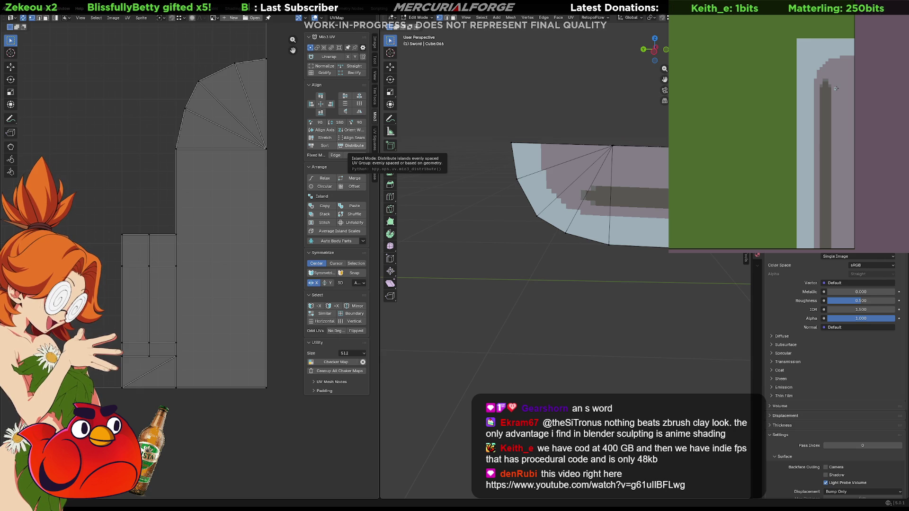
- Lower a blade-tip vertex along Z, then undo the change
{"action": "left_click", "coordinate": [516, 180]}
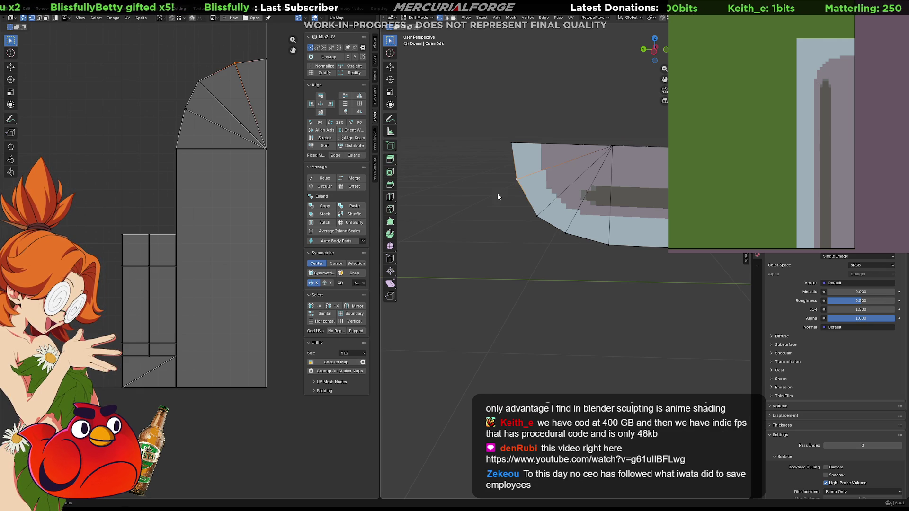
{"action": "left_click", "coordinate": [566, 232]}
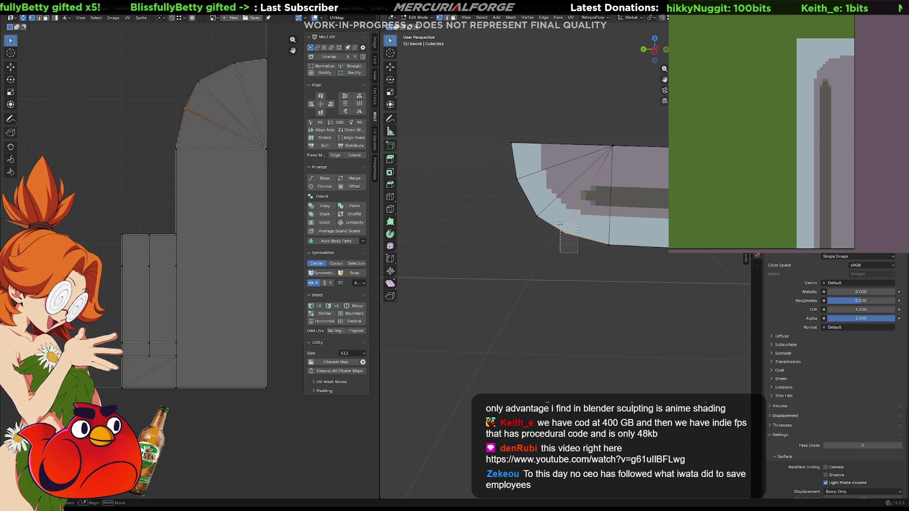
{"action": "key", "text": "g"}
{"action": "key", "text": "z"}
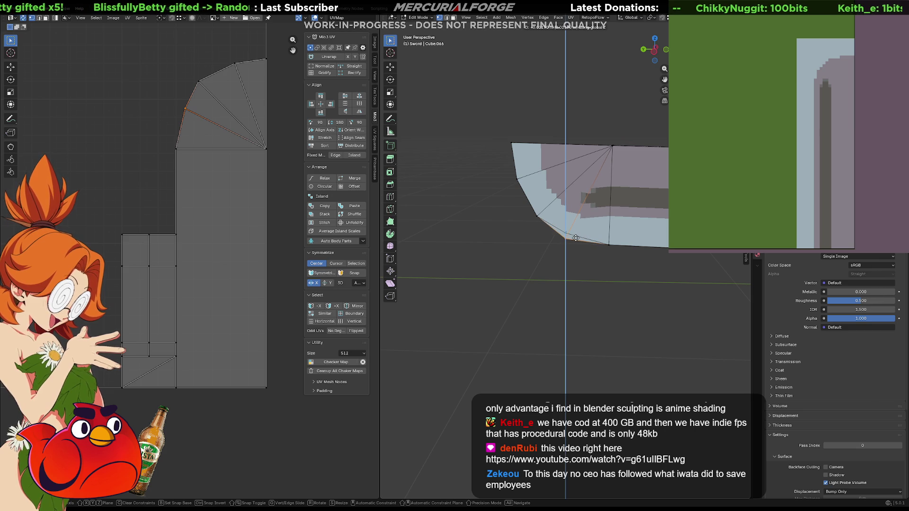
{"action": "left_click", "coordinate": [578, 243]}
{"action": "key", "text": "ctrl+z"}
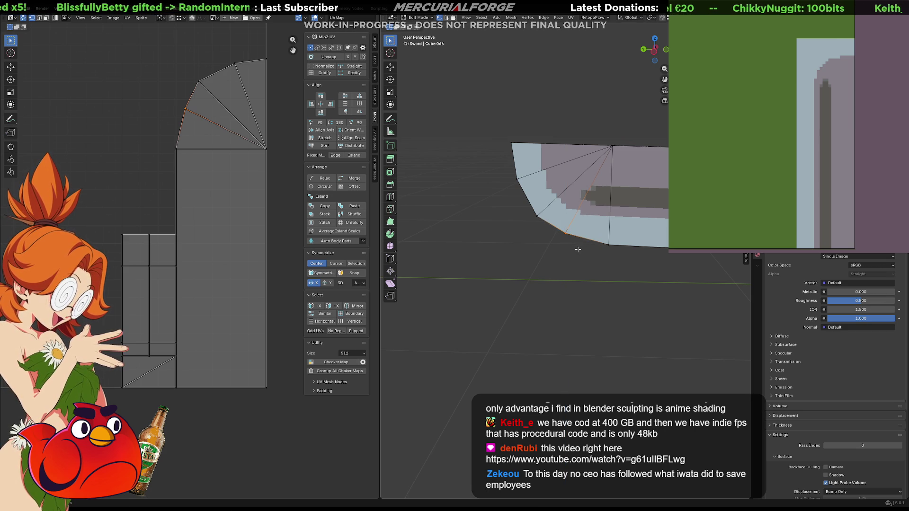
- Lower the vertex on the blade's lower edge slightly along Z
{"action": "middle_click_drag", "start_coordinate": [578, 249], "coordinate": [651, 230]}
{"action": "key", "text": "KP_Decimal"}
{"action": "left_click_drag", "start_coordinate": [562, 246], "coordinate": [539, 217]}
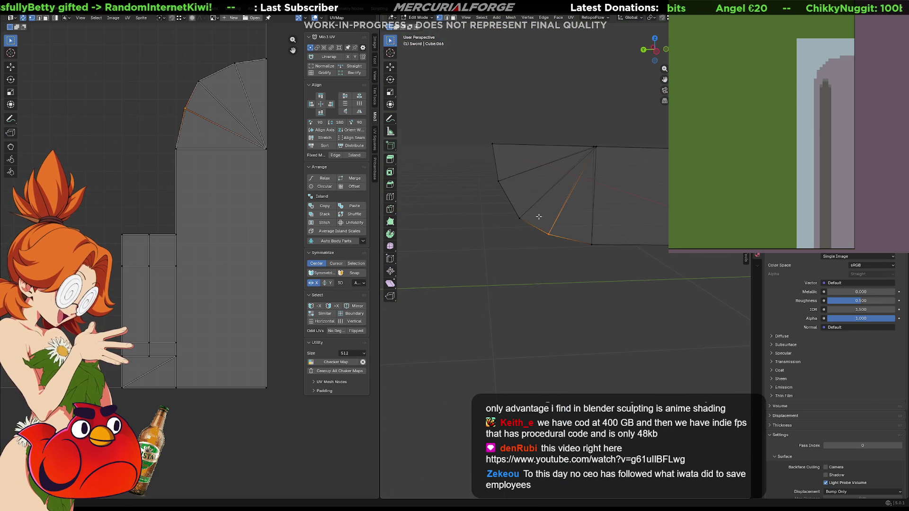
{"action": "key", "text": "g"}
{"action": "key", "text": "z"}
{"action": "left_click", "coordinate": [563, 231]}
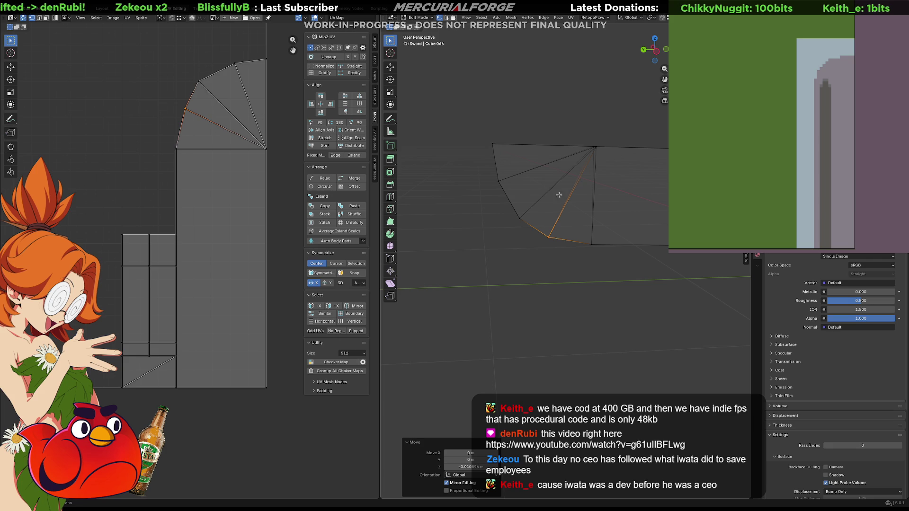
- Raise the outer UV vertices of the blade tip's fan to match the mesh
{"action": "key", "text": "g"}
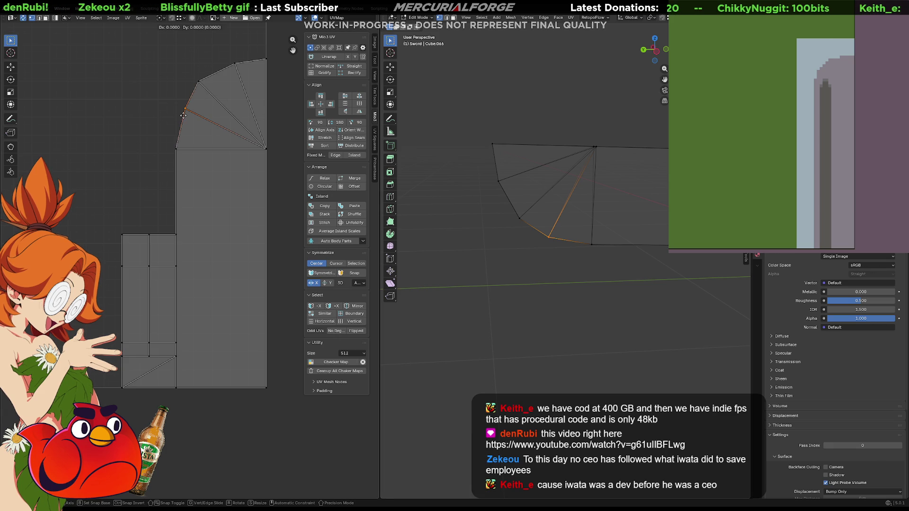
{"action": "left_click", "coordinate": [180, 115]}
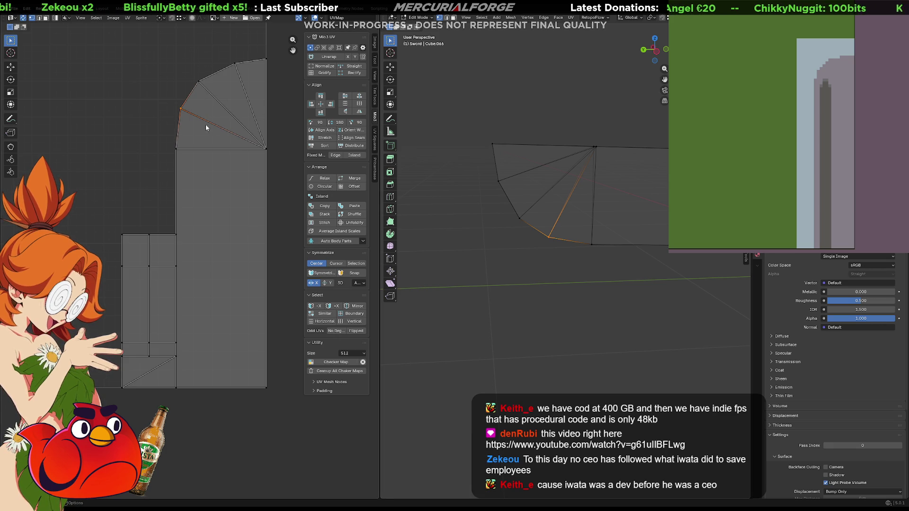
{"action": "mouse_move", "coordinate": [266, 145]}
{"action": "middle_mouse_down"}
{"action": "mouse_move", "coordinate": [262, 194]}
{"action": "mouse_move", "coordinate": [255, 187]}
{"action": "middle_mouse_up"}
{"action": "left_click", "coordinate": [194, 160]}
{"action": "key", "text": "g"}
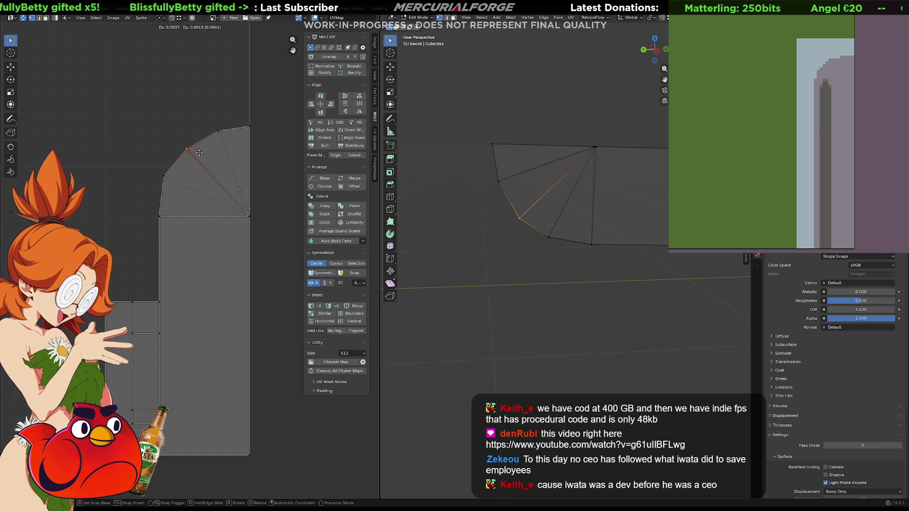
{"action": "left_click", "coordinate": [213, 156]}
{"action": "left_click", "coordinate": [218, 136]}
{"action": "key", "text": "g"}
{"action": "left_click", "coordinate": [214, 117]}
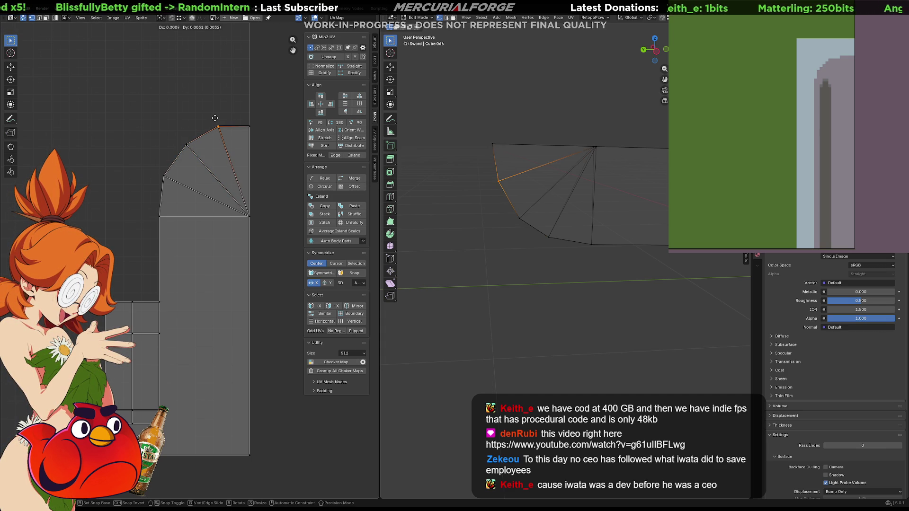
- In Right Orthographic view, nudge the tip curve's lower, upper and lowest vertices
{"action": "key", "text": "KP_1"}
{"action": "key", "text": "KP_3"}
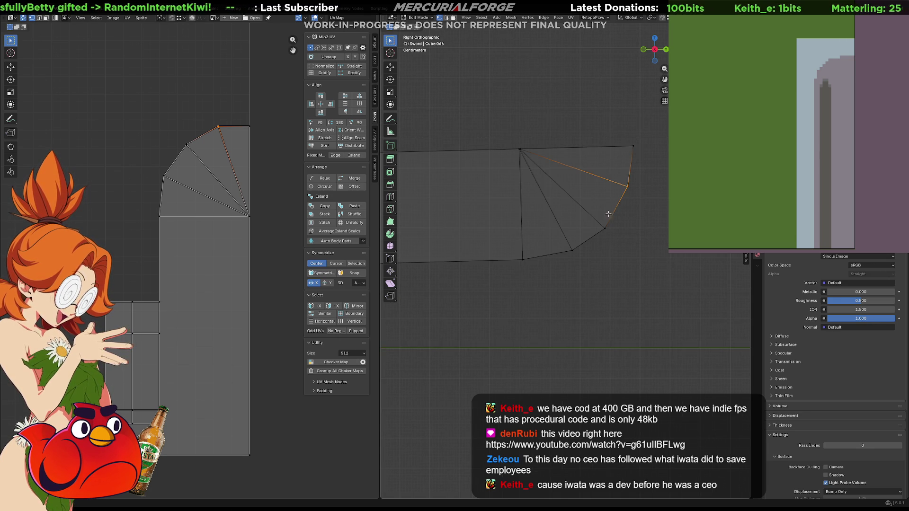
{"action": "left_click", "coordinate": [613, 240]}
{"action": "key", "text": "g"}
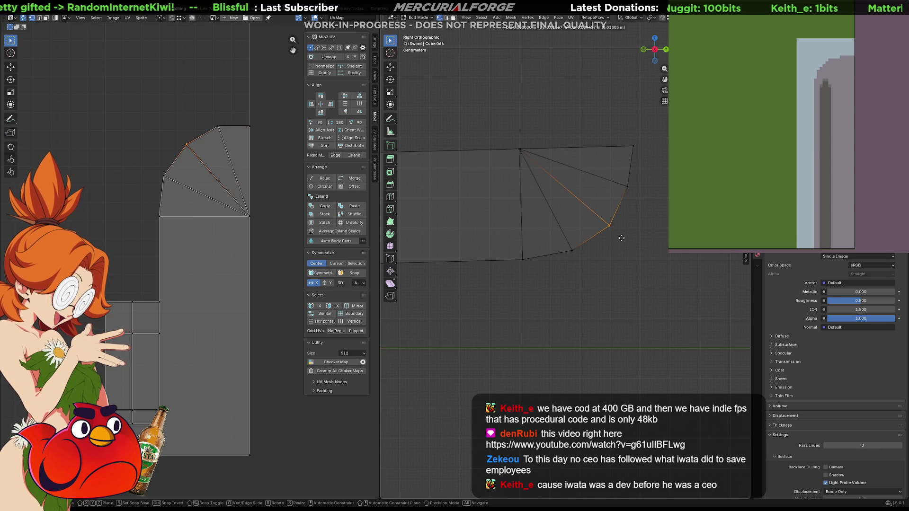
{"action": "left_click", "coordinate": [624, 237]}
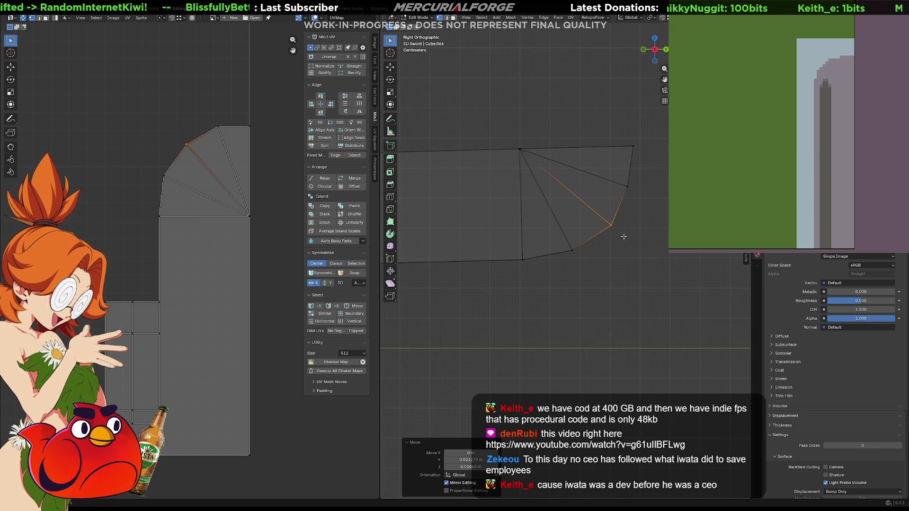
{"action": "left_click", "coordinate": [611, 167]}
{"action": "key", "text": "g"}
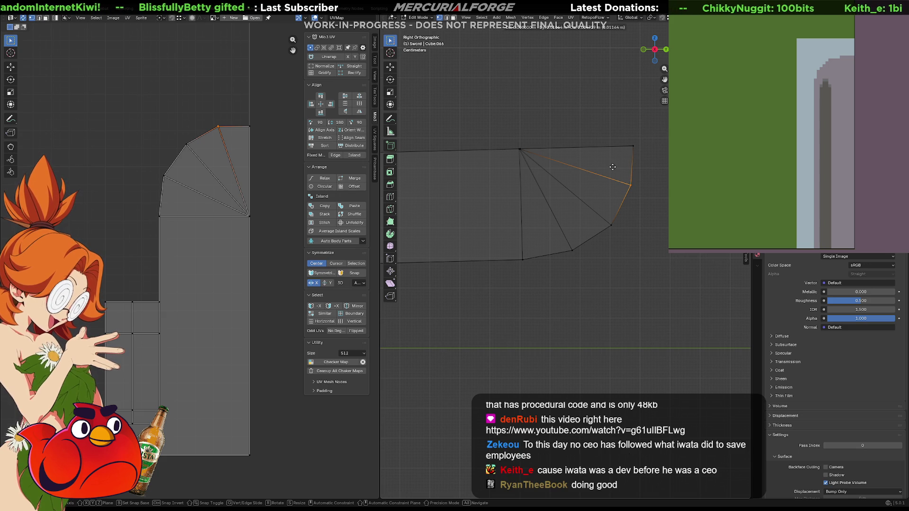
{"action": "left_click", "coordinate": [612, 167]}
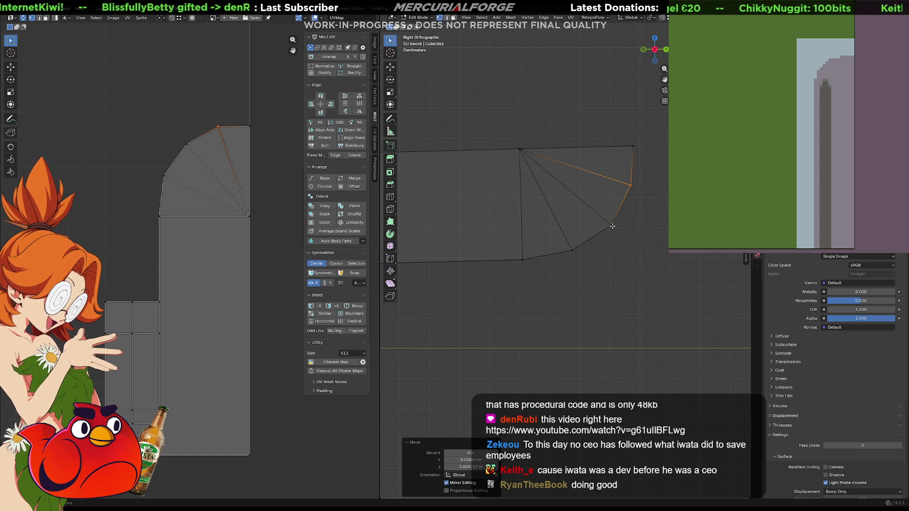
{"action": "left_click", "coordinate": [557, 258]}
{"action": "key", "text": "g"}
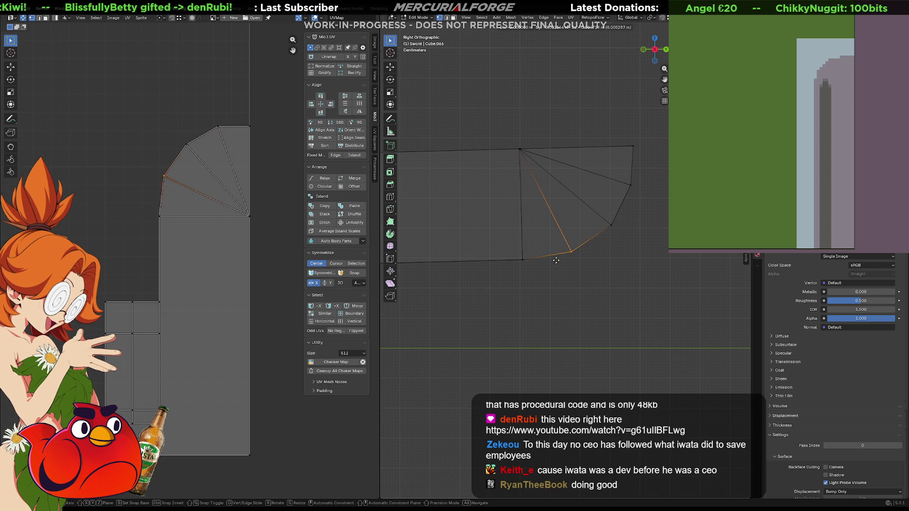
{"action": "left_click", "coordinate": [555, 260]}
- Restore the textured display and view the blade beside the creature
{"action": "scroll", "coordinate": [586, 232], "scroll_direction": "down", "scroll_amount": 2}
{"action": "scroll", "coordinate": [585, 232], "scroll_direction": "down", "scroll_amount": 1}
{"action": "middle_click_drag", "start_coordinate": [585, 232], "coordinate": [598, 232], "text": "shift"}
{"action": "scroll", "coordinate": [597, 232], "scroll_direction": "up", "scroll_amount": 3}
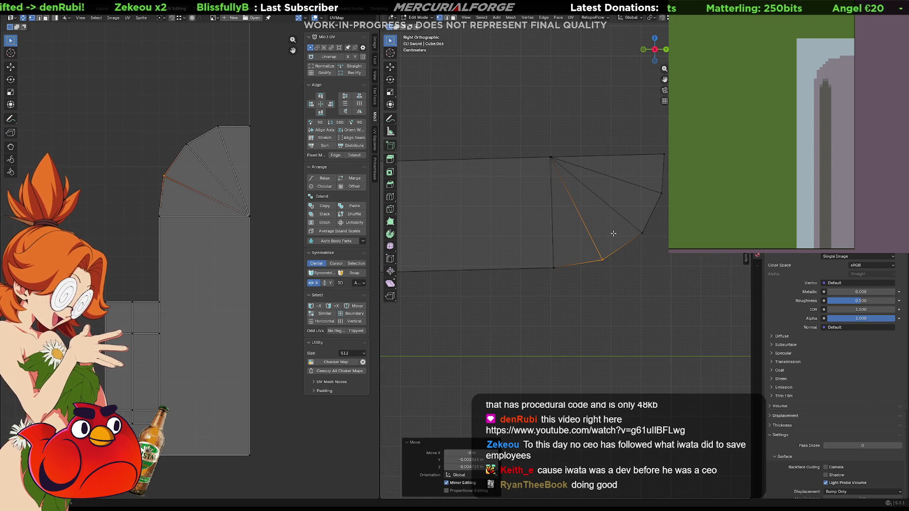
{"action": "middle_click_drag", "start_coordinate": [613, 233], "coordinate": [618, 232]}
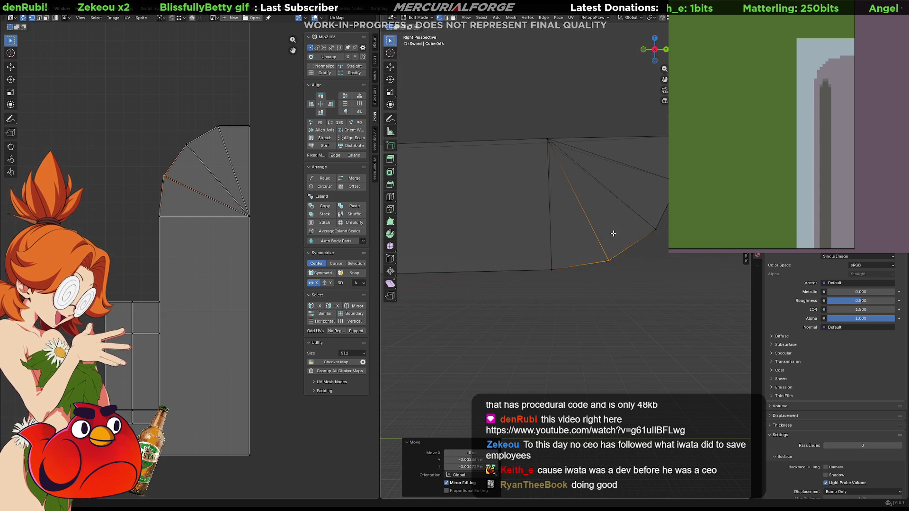
{"action": "scroll", "coordinate": [612, 258], "scroll_direction": "down", "scroll_amount": 3}
{"action": "mouse_move", "coordinate": [612, 258]}
{"action": "middle_mouse_down"}
{"action": "mouse_move", "coordinate": [521, 263]}
{"action": "mouse_move", "coordinate": [598, 263]}
{"action": "middle_mouse_up"}
{"action": "key", "text": "KP_Decimal"}
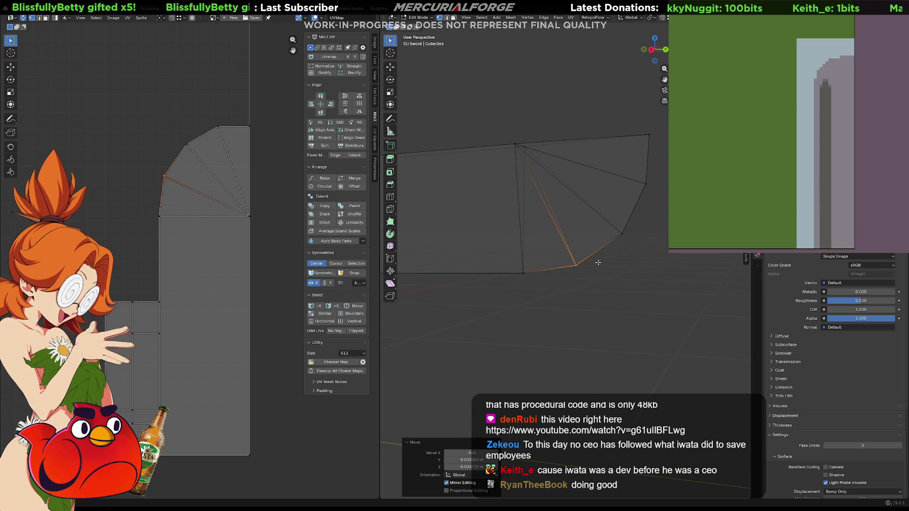
{"action": "key", "text": "alt+z"}
{"action": "mouse_move", "coordinate": [597, 263]}
{"action": "middle_mouse_down"}
{"action": "mouse_move", "coordinate": [508, 263]}
{"action": "mouse_move", "coordinate": [559, 267]}
{"action": "middle_mouse_up"}
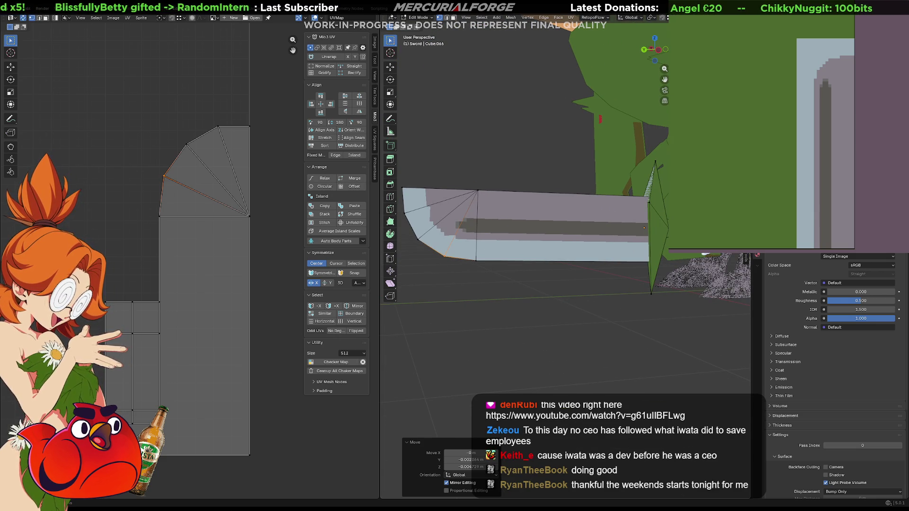
- Paint a white stroke down the blade texture and try shifting a grey pixel strip right, then undo
{"action": "left_click_drag", "start_coordinate": [833, 78], "coordinate": [820, 249]}
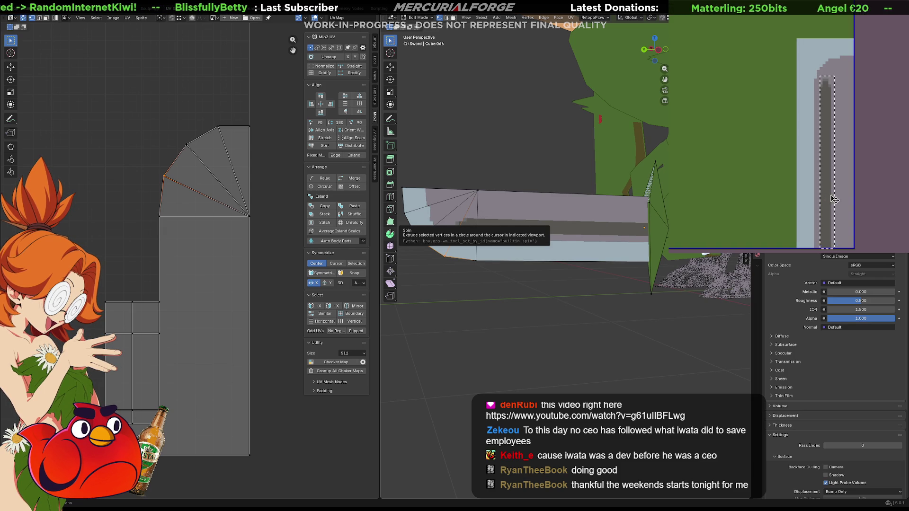
{"action": "left_click", "coordinate": [831, 196]}
{"action": "left_click_drag", "start_coordinate": [832, 196], "coordinate": [834, 198]}
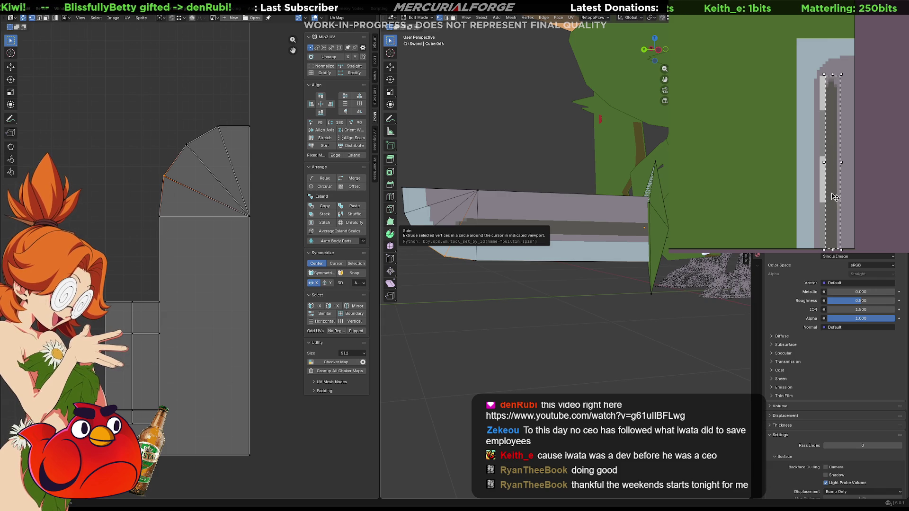
{"action": "key", "text": "Return"}
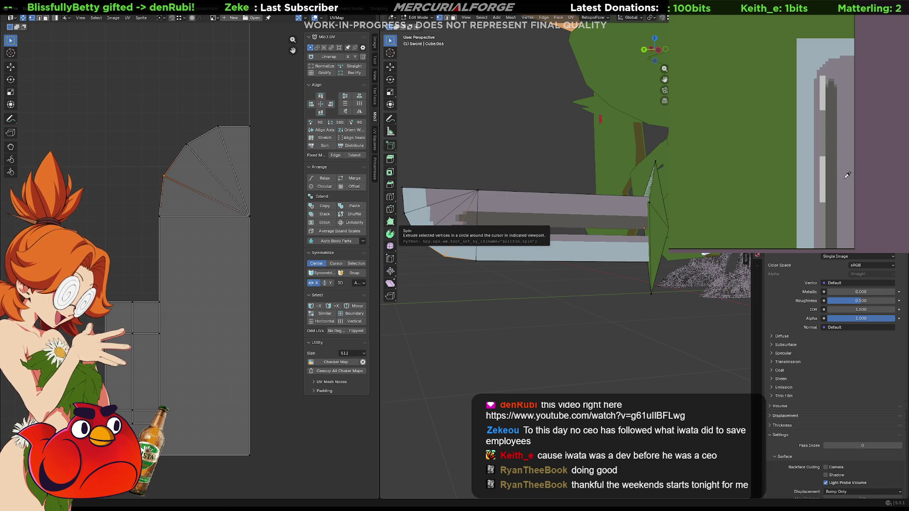
{"action": "key", "text": "ctrl+z"}
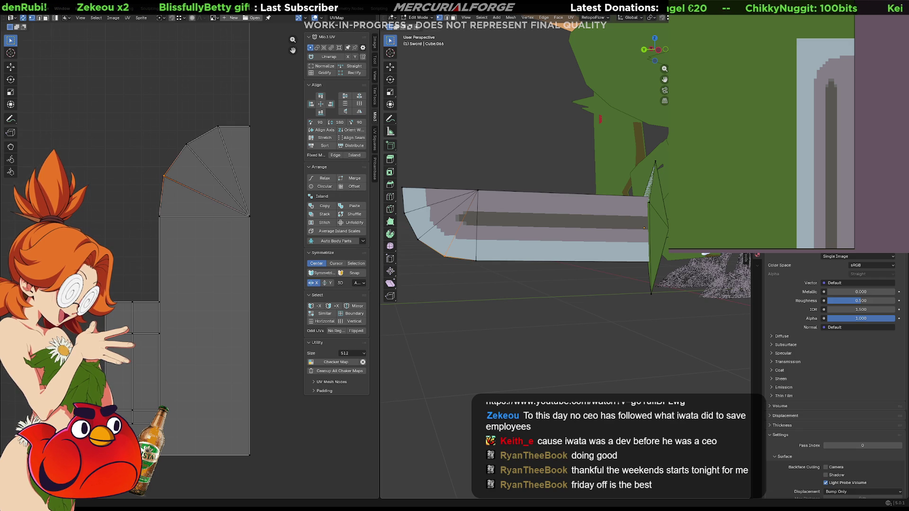
{"action": "mouse_move", "coordinate": [592, 302]}
{"action": "middle_mouse_down"}
{"action": "mouse_move", "coordinate": [610, 304]}
{"action": "mouse_move", "coordinate": [600, 310]}
{"action": "mouse_move", "coordinate": [603, 326]}
{"action": "middle_mouse_up"}
{"action": "key", "text": "KP_0"}
{"action": "key", "text": "KP_0"}
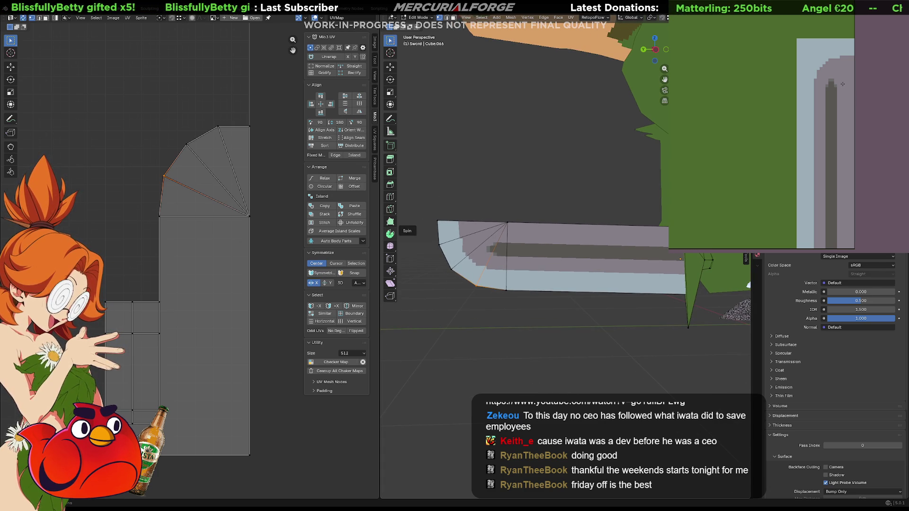
- Fill the blade's light-blue border with a brighter lavender-white, undoing the other trial fills
{"action": "left_click", "coordinate": [838, 58]}
{"action": "key", "text": "ctrl+z"}
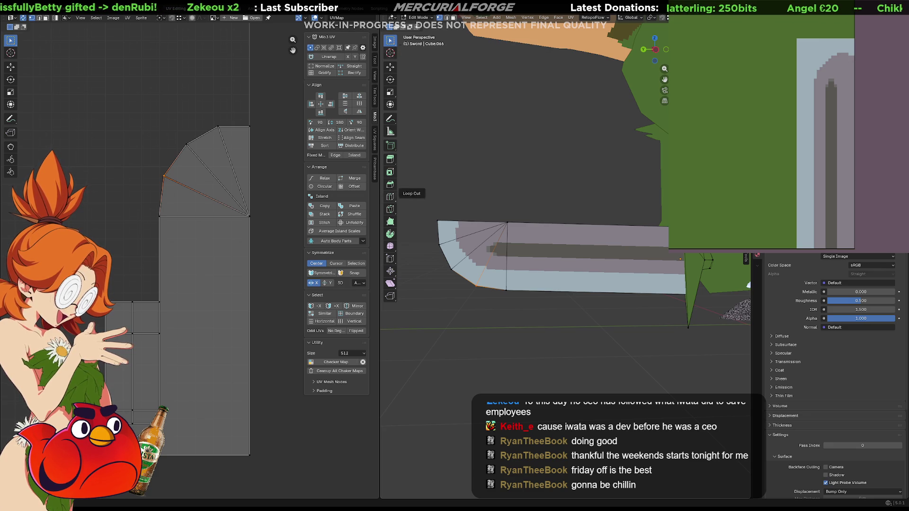
{"action": "scroll", "coordinate": [544, 213], "scroll_direction": "down", "scroll_amount": 3}
{"action": "scroll", "coordinate": [544, 213], "scroll_direction": "up", "scroll_amount": 3}
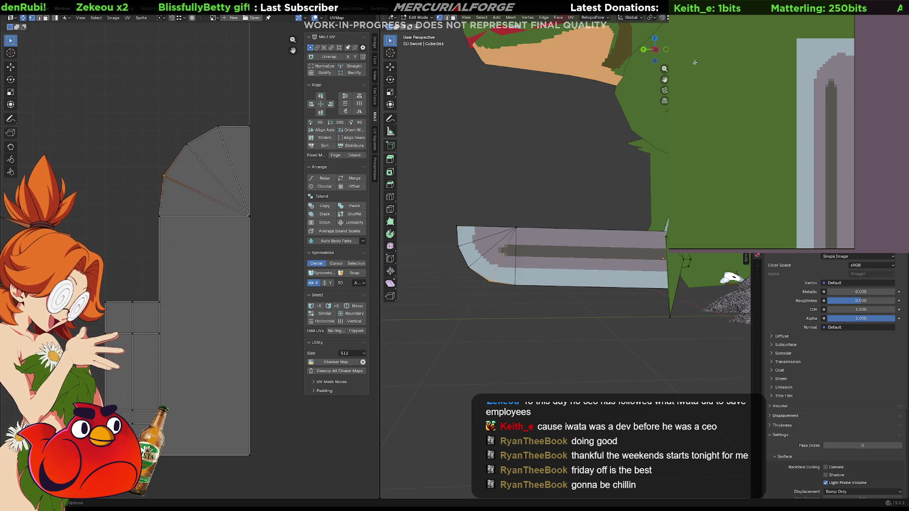
{"action": "left_click_drag", "start_coordinate": [837, 54], "coordinate": [848, 54]}
{"action": "key", "text": "ctrl+z"}
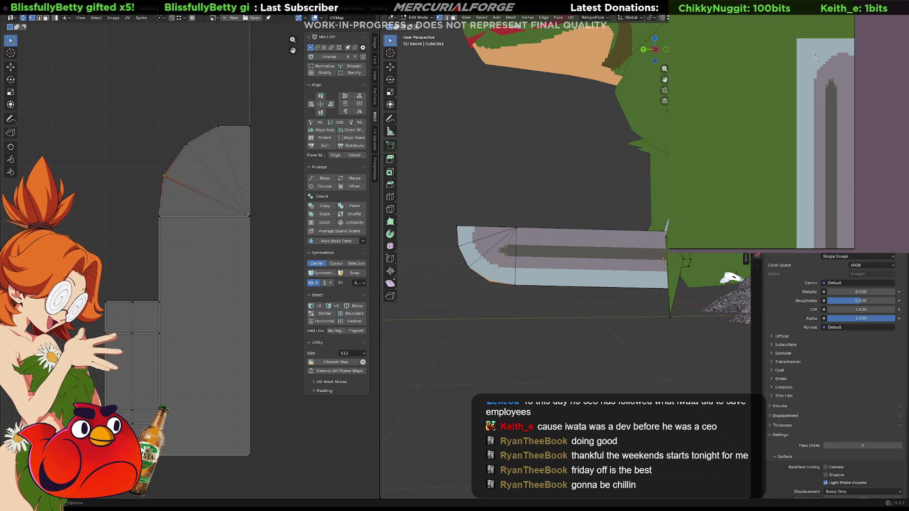
{"action": "left_click", "coordinate": [816, 51]}
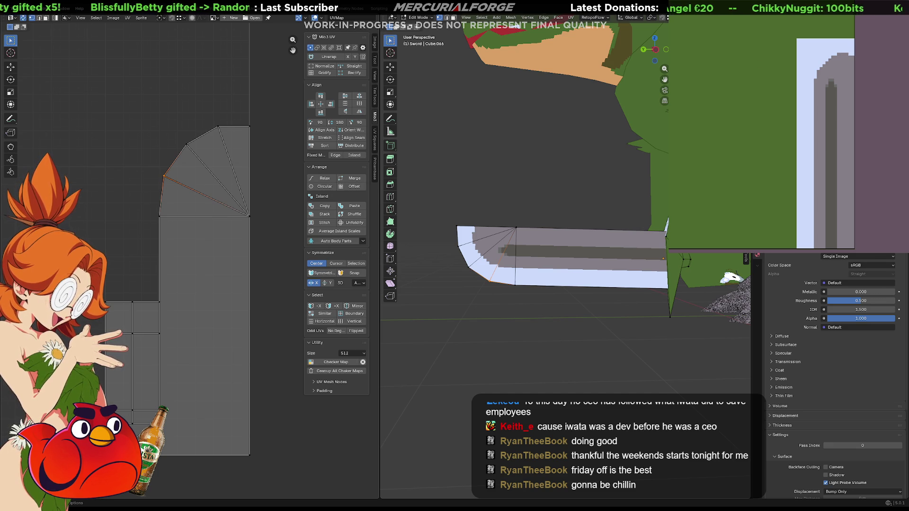
{"action": "left_click", "coordinate": [846, 54]}
{"action": "key", "text": "ctrl+z"}
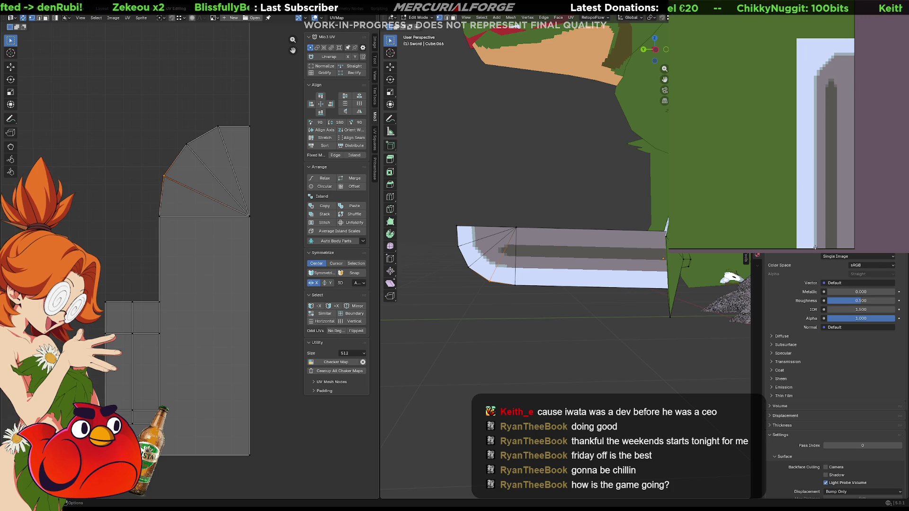
- Paint three short dark dividing lines across the blade's light edge strip
{"action": "key", "text": "Home"}
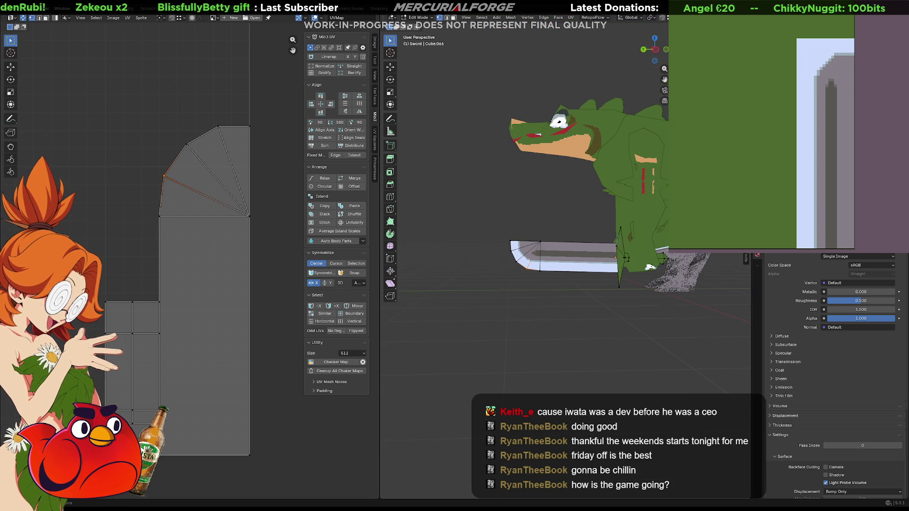
{"action": "mouse_move", "coordinate": [568, 272]}
{"action": "middle_mouse_down"}
{"action": "mouse_move", "coordinate": [577, 275]}
{"action": "mouse_move", "coordinate": [530, 284]}
{"action": "middle_mouse_up"}
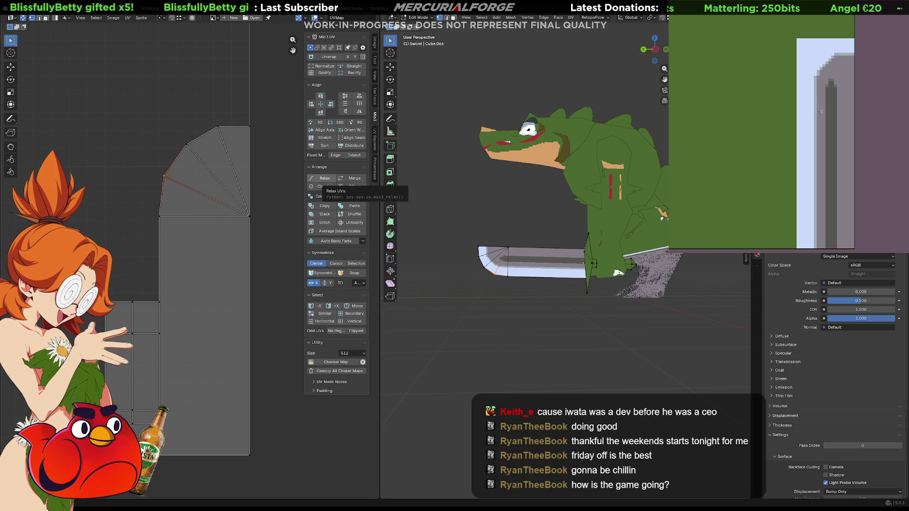
{"action": "left_click_drag", "start_coordinate": [815, 105], "coordinate": [797, 105]}
{"action": "mouse_move", "coordinate": [813, 146]}
{"action": "left_mouse_down"}
{"action": "mouse_move", "coordinate": [797, 145]}
{"action": "mouse_move", "coordinate": [797, 170]}
{"action": "left_mouse_up"}
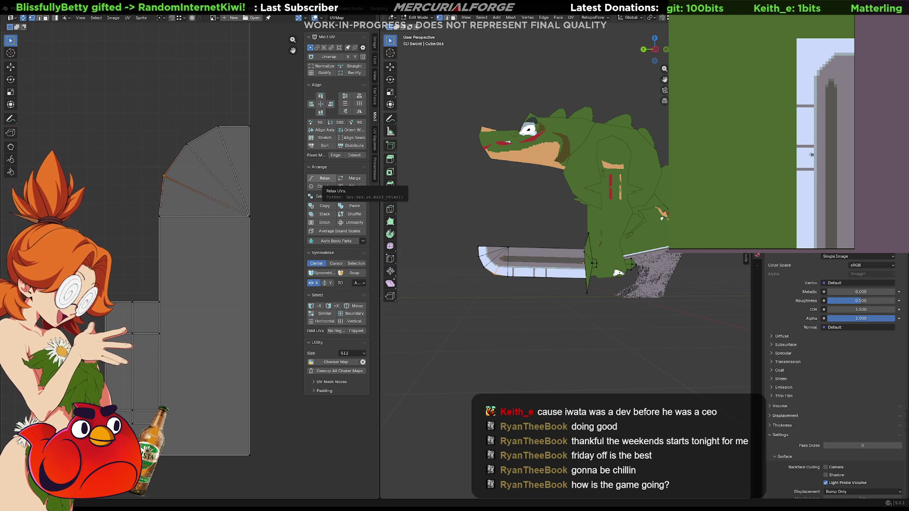
{"action": "left_click_drag", "start_coordinate": [811, 155], "coordinate": [794, 155]}
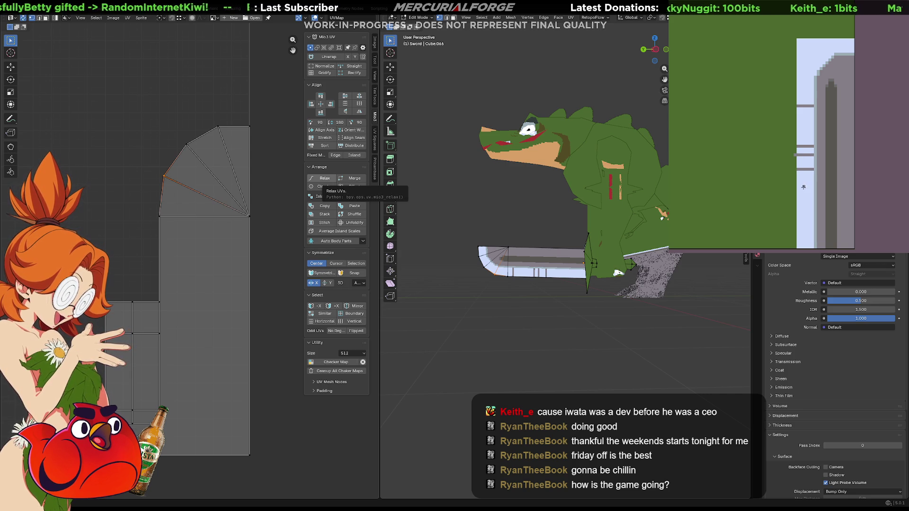
- Fill the band between the dark lines grey, then add another dark line lower down
{"action": "left_click", "coordinate": [804, 178]}
{"action": "left_click", "coordinate": [803, 102]}
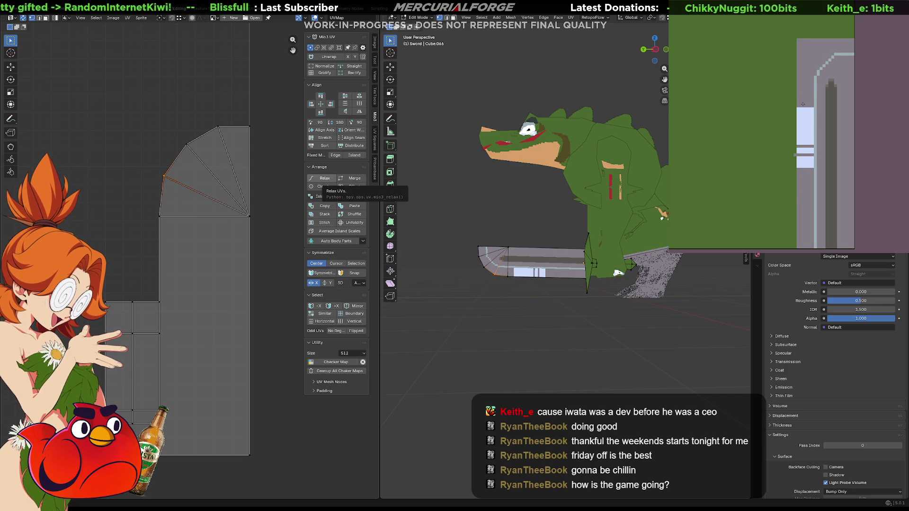
{"action": "key", "text": "ctrl+z"}
{"action": "key", "text": "ctrl+z"}
{"action": "key", "text": "ctrl+z"}
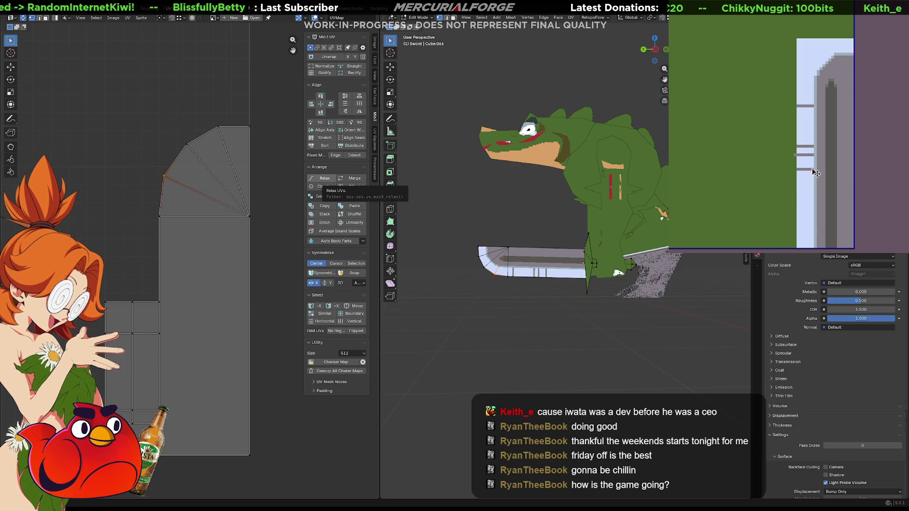
{"action": "left_click", "coordinate": [810, 157]}
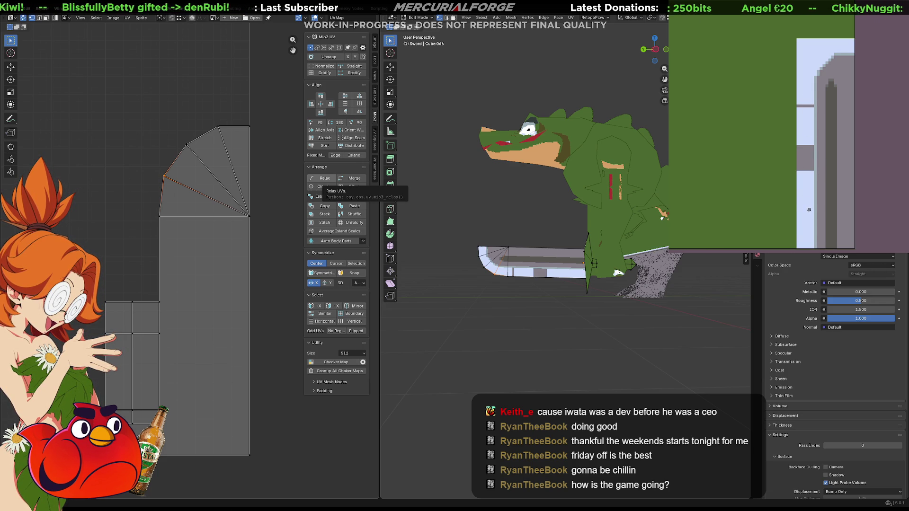
{"action": "left_click_drag", "start_coordinate": [812, 209], "coordinate": [795, 210]}
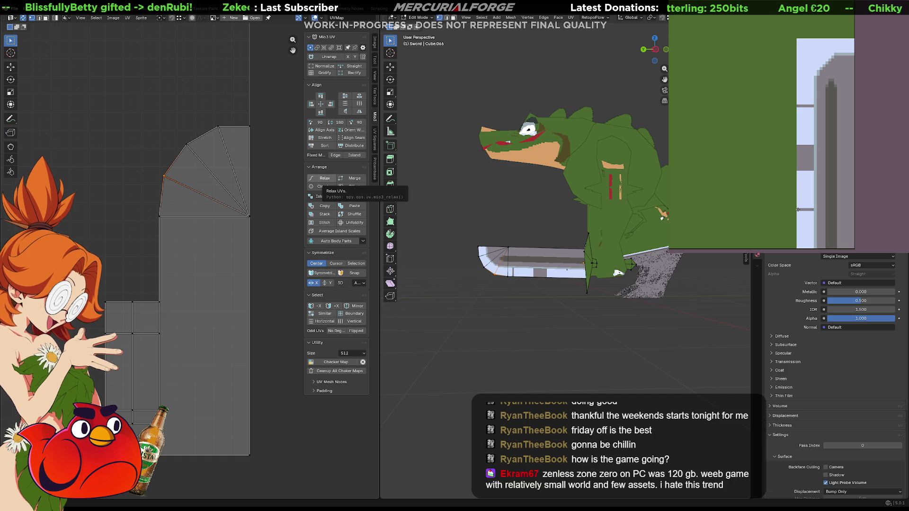
- Add another dark line across the light-blue strip and fill the area between the lines grey
{"action": "left_click_drag", "start_coordinate": [800, 184], "coordinate": [812, 184]}
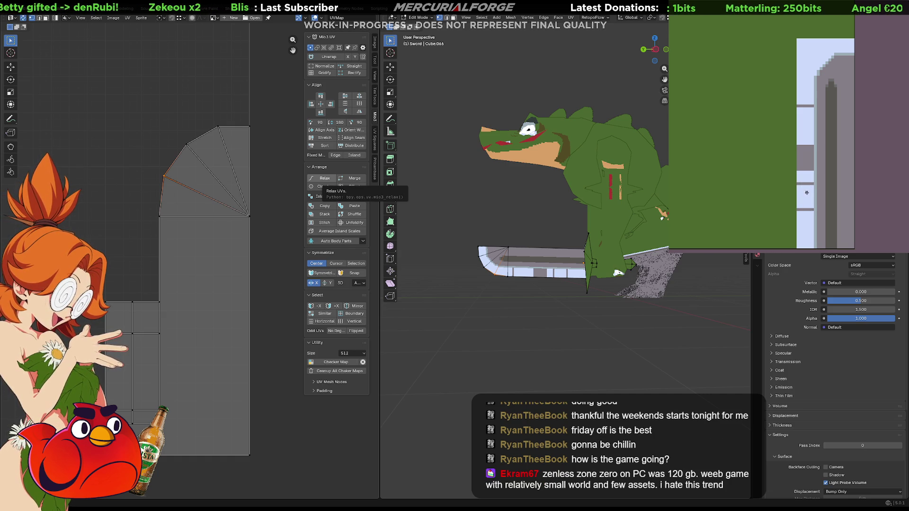
{"action": "left_click", "coordinate": [805, 199]}
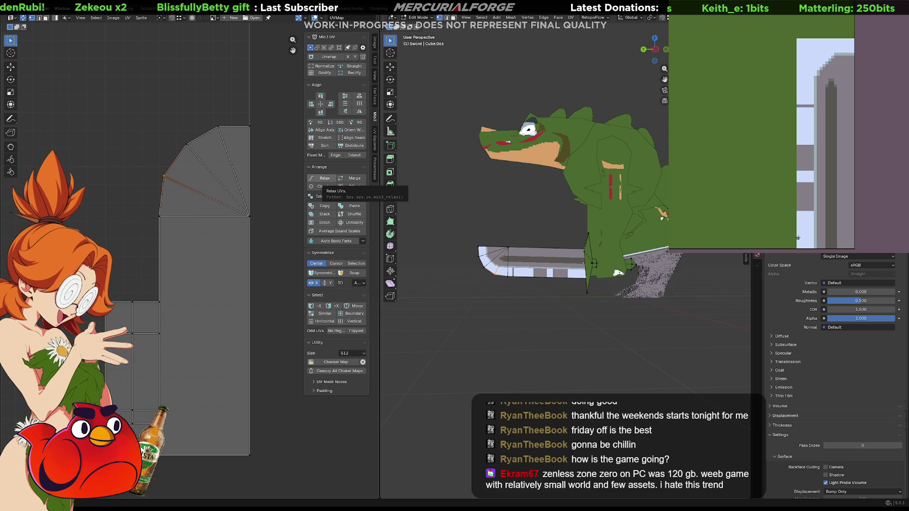
{"action": "scroll", "coordinate": [799, 238], "scroll_direction": "down", "scroll_amount": 4}
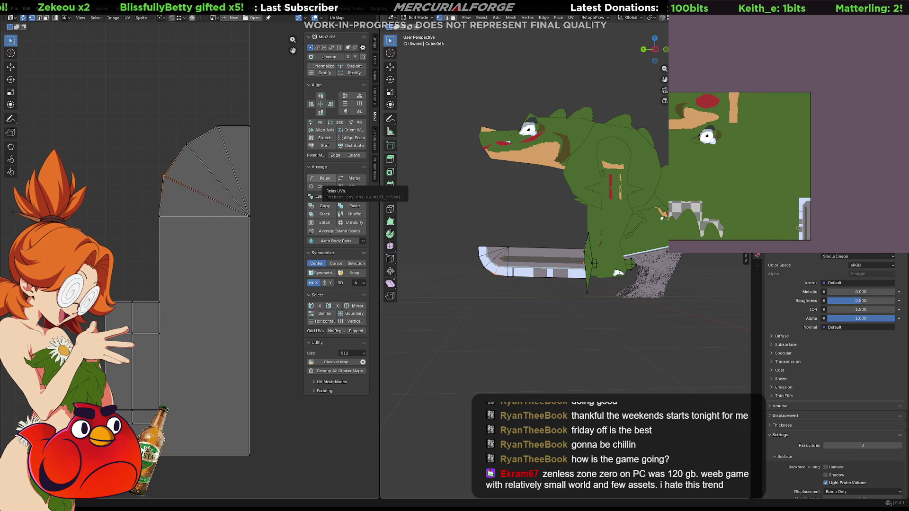
{"action": "scroll", "coordinate": [802, 208], "scroll_direction": "up", "scroll_amount": 8}
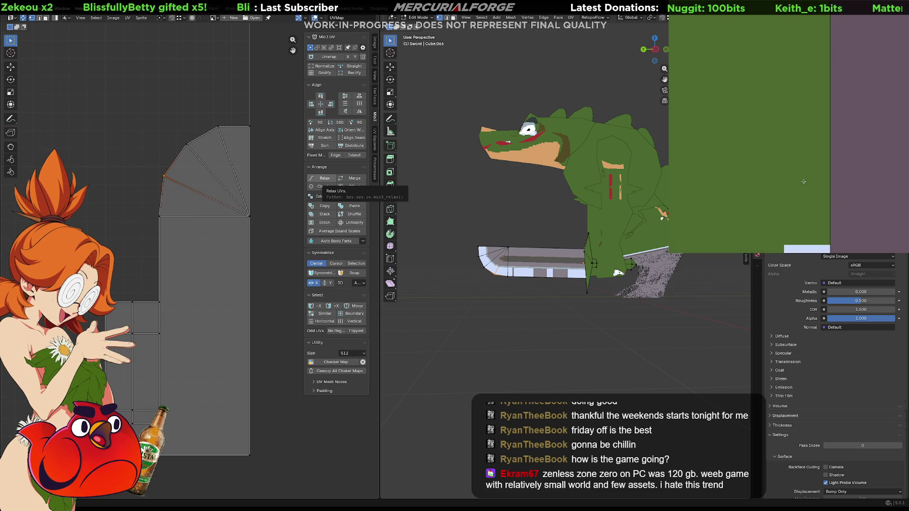
{"action": "scroll", "coordinate": [810, 130], "scroll_direction": "up", "scroll_amount": 6}
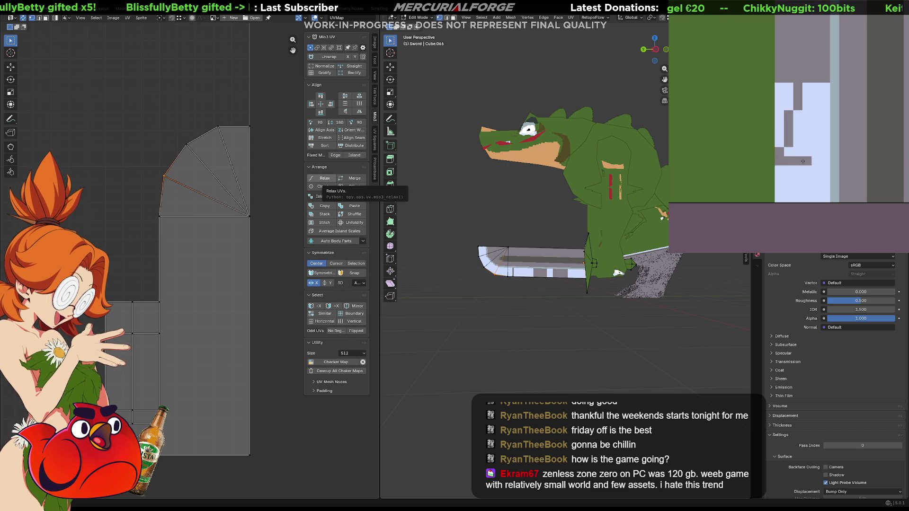
- Paint a grey row across the blade, then fill the remaining light-blue blocks and top area grey
{"action": "left_click_drag", "start_coordinate": [779, 162], "coordinate": [823, 162]}
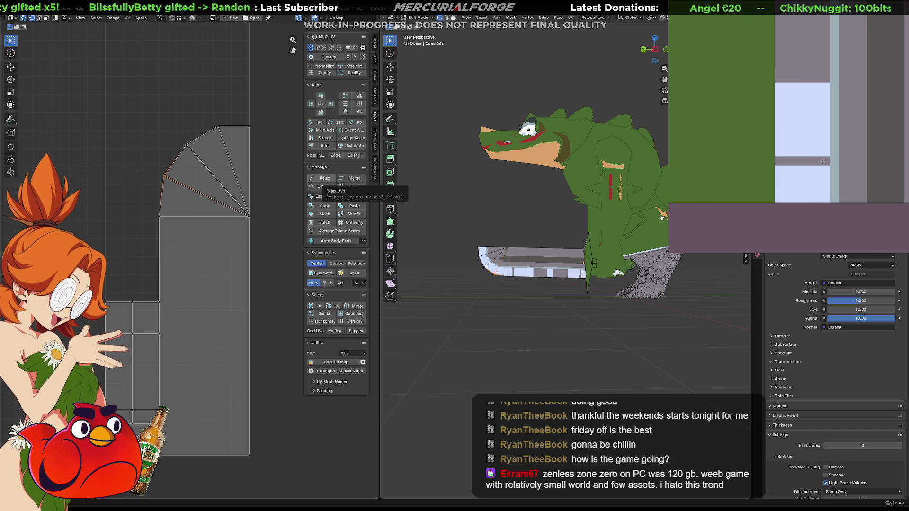
{"action": "left_click", "coordinate": [815, 179]}
{"action": "scroll", "coordinate": [811, 150], "scroll_direction": "down", "scroll_amount": 5}
{"action": "middle_click_drag", "start_coordinate": [811, 149], "coordinate": [799, 198]}
{"action": "left_click", "coordinate": [813, 174]}
{"action": "scroll", "coordinate": [822, 138], "scroll_direction": "up", "scroll_amount": 3}
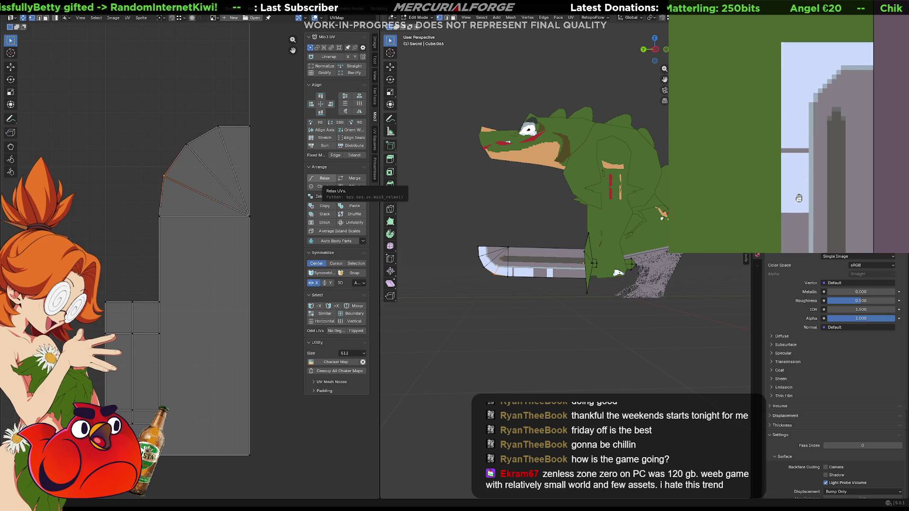
{"action": "left_click", "coordinate": [800, 122]}
{"action": "scroll", "coordinate": [800, 122], "scroll_direction": "down", "scroll_amount": 1}
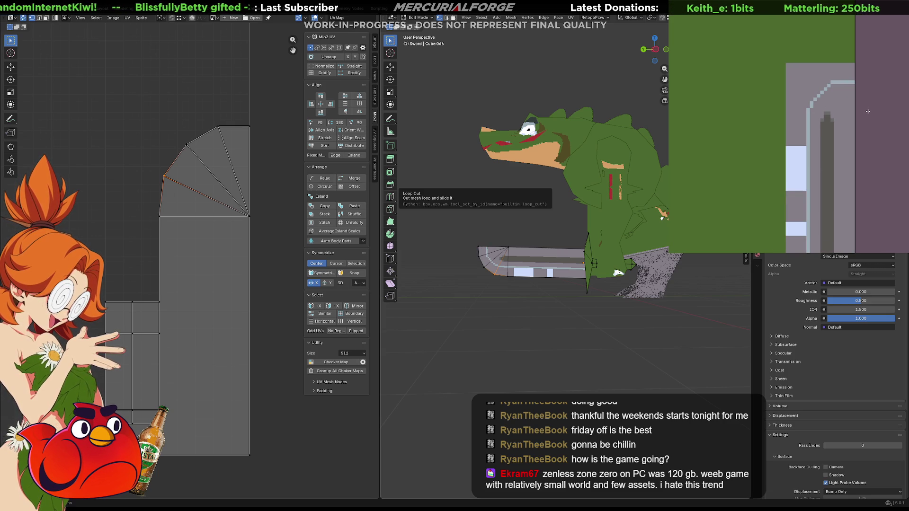
- Paint a light line up the blade's edge and fill the outlined tip light blue-white
{"action": "mouse_move", "coordinate": [866, 111]}
{"action": "middle_mouse_down"}
{"action": "mouse_move", "coordinate": [855, 116]}
{"action": "mouse_move", "coordinate": [863, 103]}
{"action": "middle_mouse_up"}
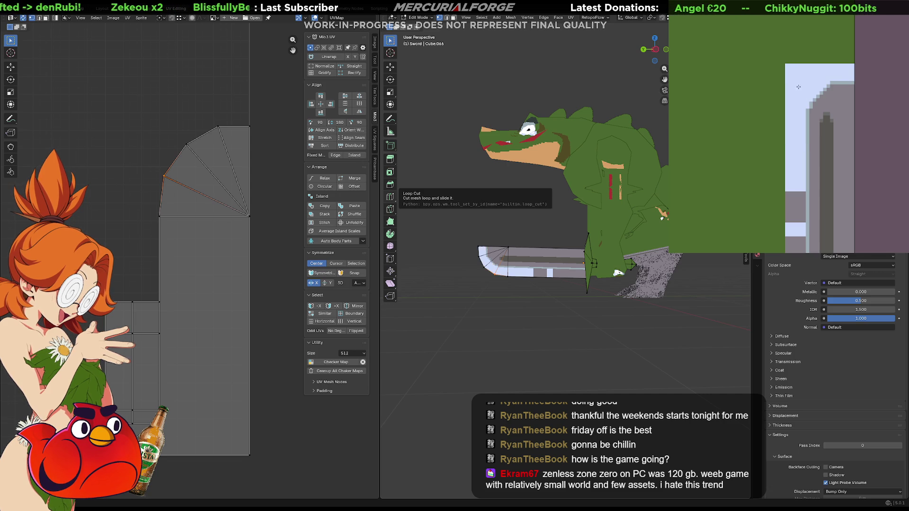
{"action": "mouse_move", "coordinate": [811, 101]}
{"action": "left_mouse_down"}
{"action": "mouse_move", "coordinate": [787, 89]}
{"action": "mouse_move", "coordinate": [786, 65]}
{"action": "mouse_move", "coordinate": [813, 65]}
{"action": "mouse_move", "coordinate": [824, 87]}
{"action": "left_mouse_up"}
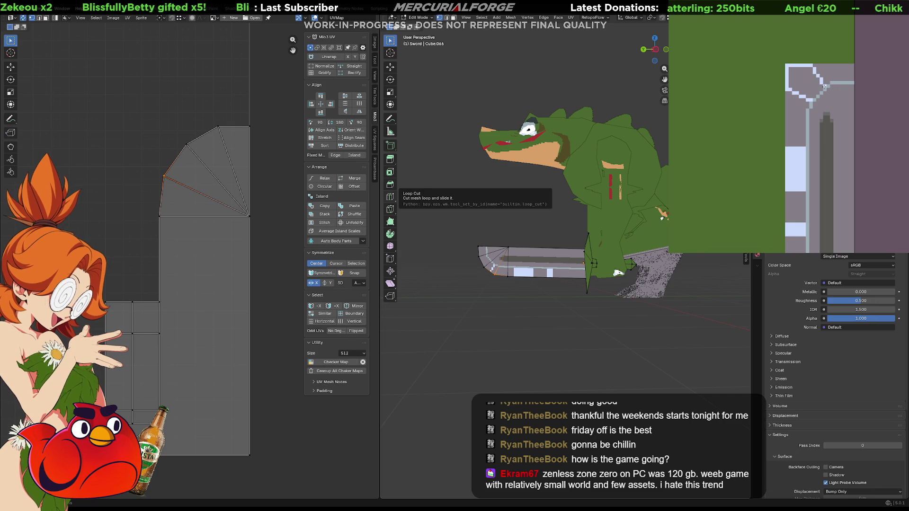
{"action": "key", "text": "ctrl+z"}
{"action": "left_click_drag", "start_coordinate": [824, 88], "coordinate": [824, 66]}
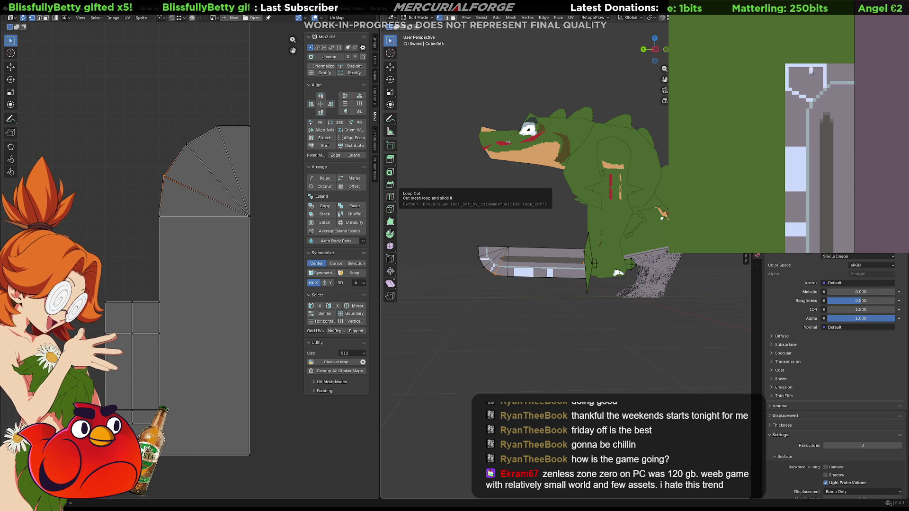
{"action": "left_click", "coordinate": [814, 83]}
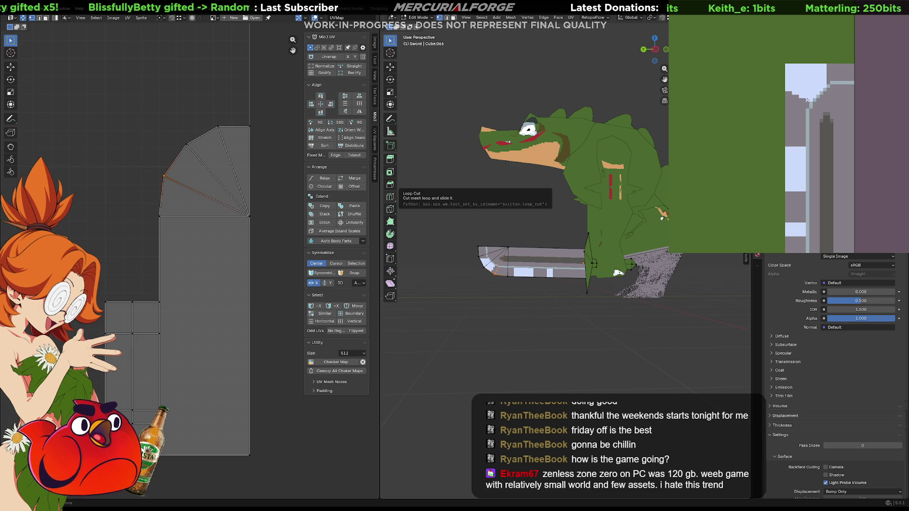
- Add a light line and patch of texels near the tip, extending the highlight downward
{"action": "left_click", "coordinate": [789, 100]}
{"action": "key", "text": "ctrl+z"}
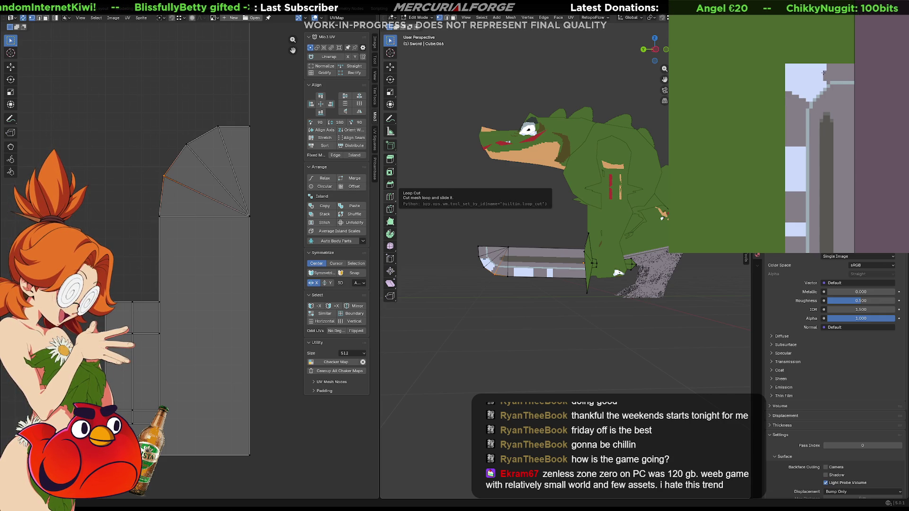
{"action": "left_click", "coordinate": [819, 67]}
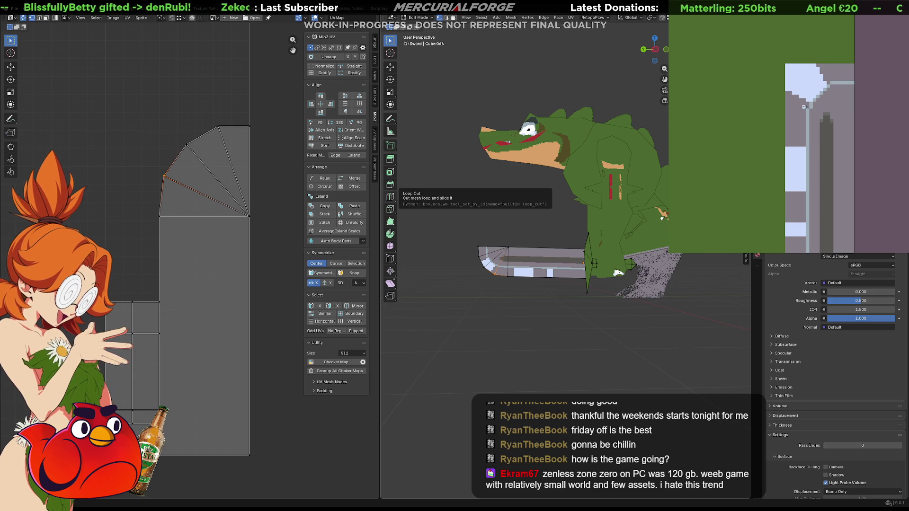
{"action": "left_click_drag", "start_coordinate": [806, 107], "coordinate": [787, 110]}
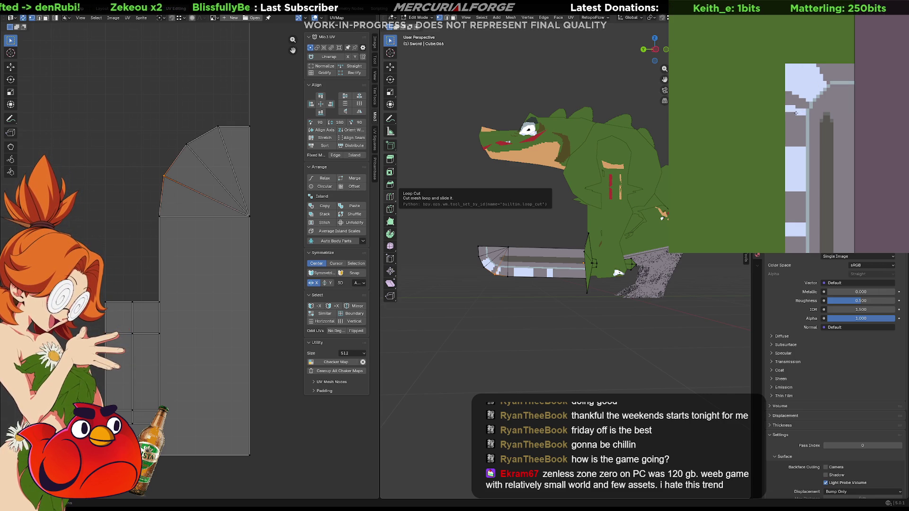
{"action": "mouse_move", "coordinate": [792, 114]}
{"action": "left_mouse_down"}
{"action": "mouse_move", "coordinate": [786, 118]}
{"action": "mouse_move", "coordinate": [805, 120]}
{"action": "left_mouse_up"}
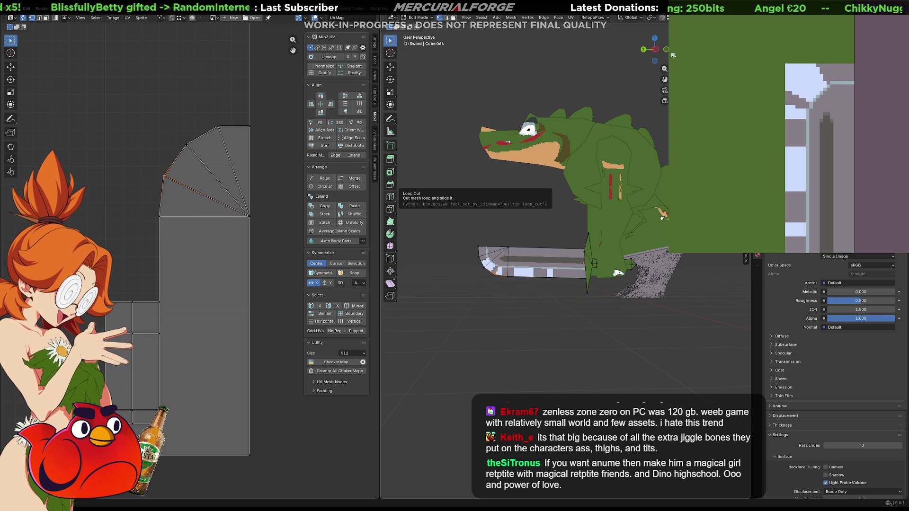
- Brighten the top-right texels and turn the left column's grey bands light blue-grey
{"action": "left_click", "coordinate": [836, 80]}
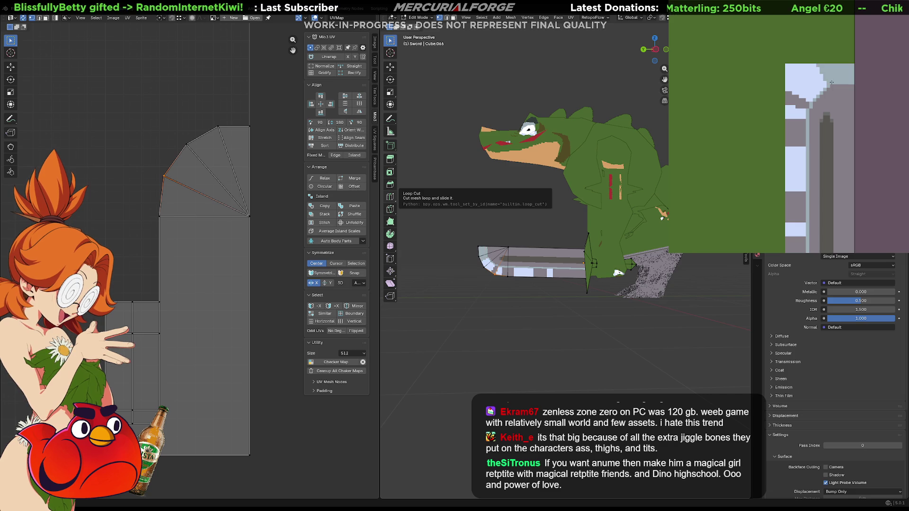
{"action": "left_click", "coordinate": [797, 100]}
{"action": "left_click", "coordinate": [795, 132]}
{"action": "left_click", "coordinate": [797, 205]}
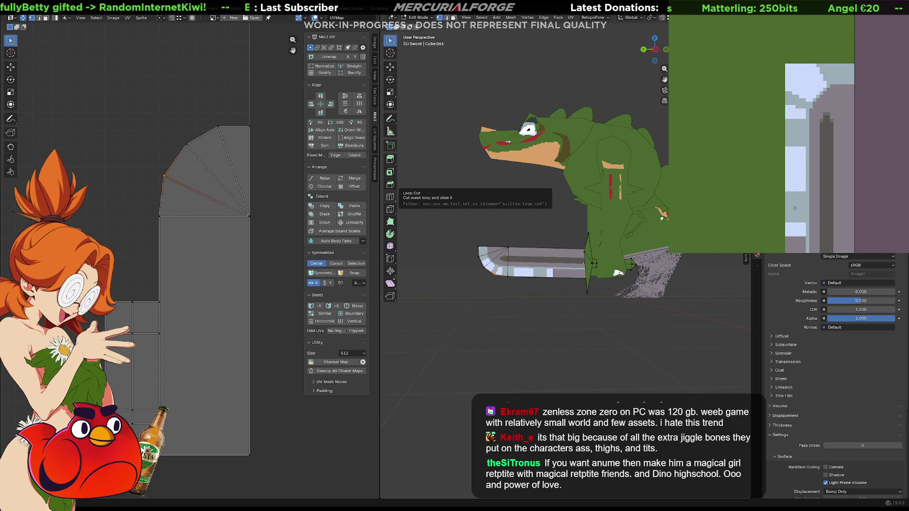
{"action": "left_click", "coordinate": [801, 244]}
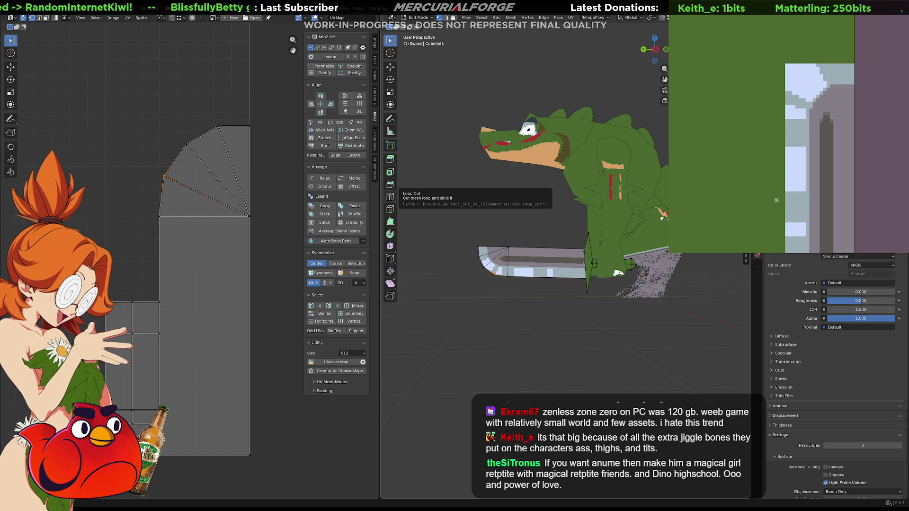
- Undo several of the recent light-blue blade repaints, then leave Edit Mode with Tab
{"action": "key", "text": "ctrl+z"}
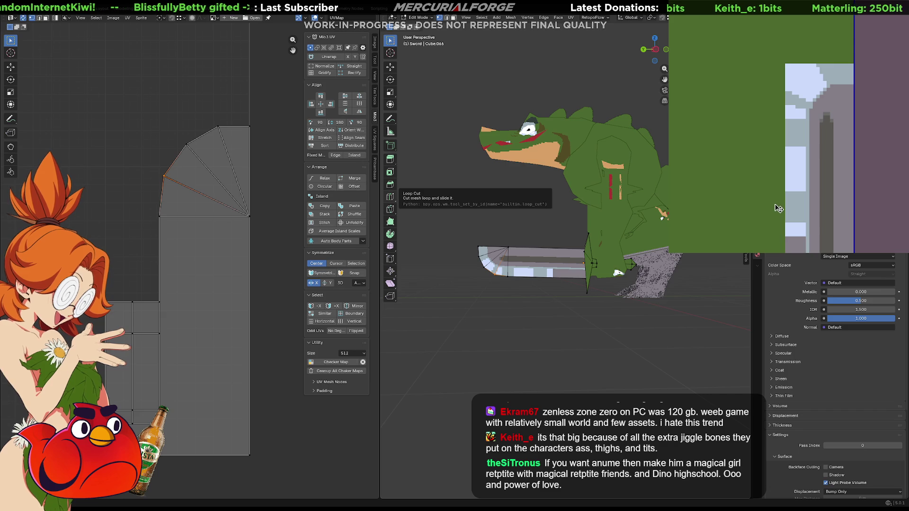
{"action": "key", "text": "ctrl+shift+z"}
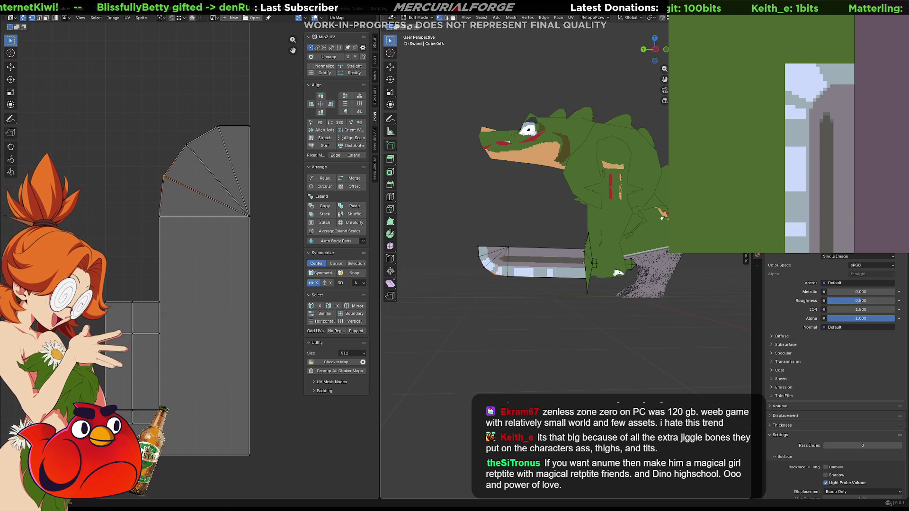
{"action": "key", "text": "ctrl+shift+z"}
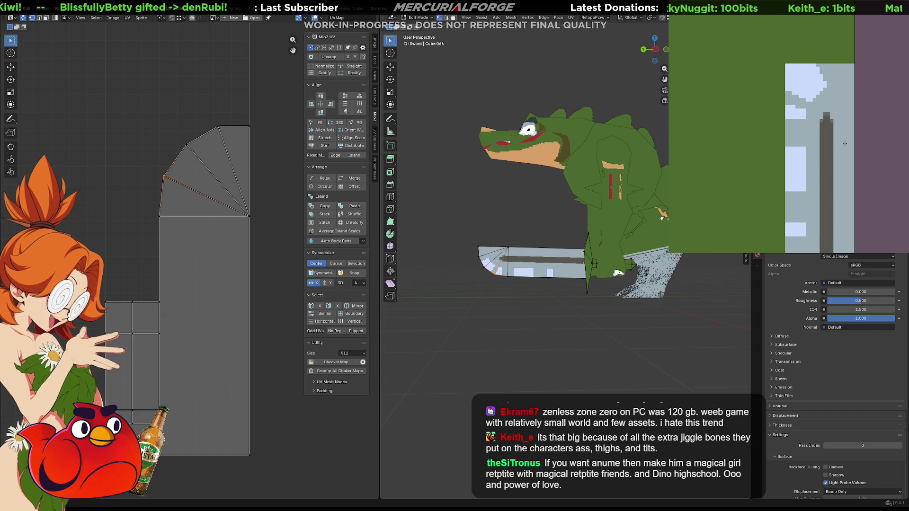
{"action": "key", "text": "ctrl+z"}
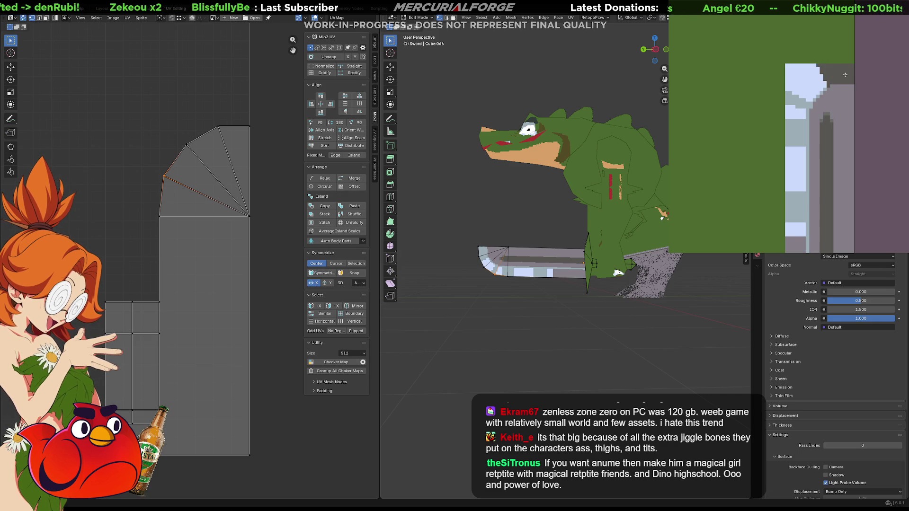
{"action": "key", "text": "ctrl+z"}
{"action": "key", "text": "ctrl+z"}
{"action": "key", "text": "ctrl+z"}
{"action": "key", "text": "ctrl+z"}
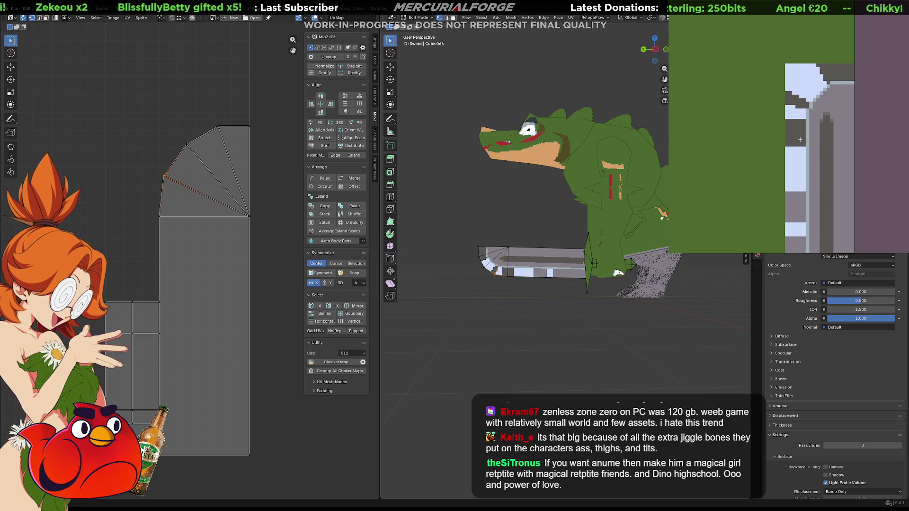
{"action": "key", "text": "ctrl+z"}
{"action": "key", "text": "ctrl+z"}
{"action": "key", "text": "ctrl+z"}
{"action": "key", "text": "ctrl+z"}
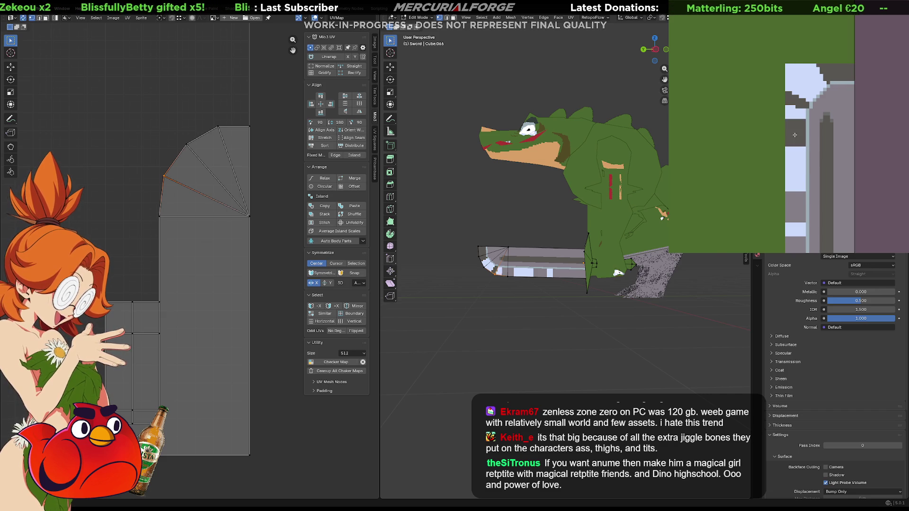
{"action": "key", "text": "ctrl+z"}
{"action": "key", "text": "ctrl+z"}
{"action": "key", "text": "ctrl+z"}
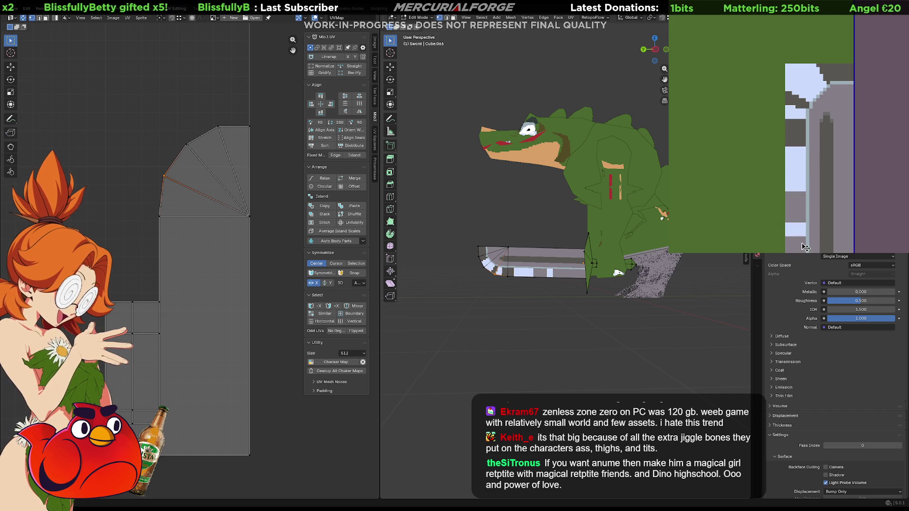
{"action": "key", "text": "ctrl+z"}
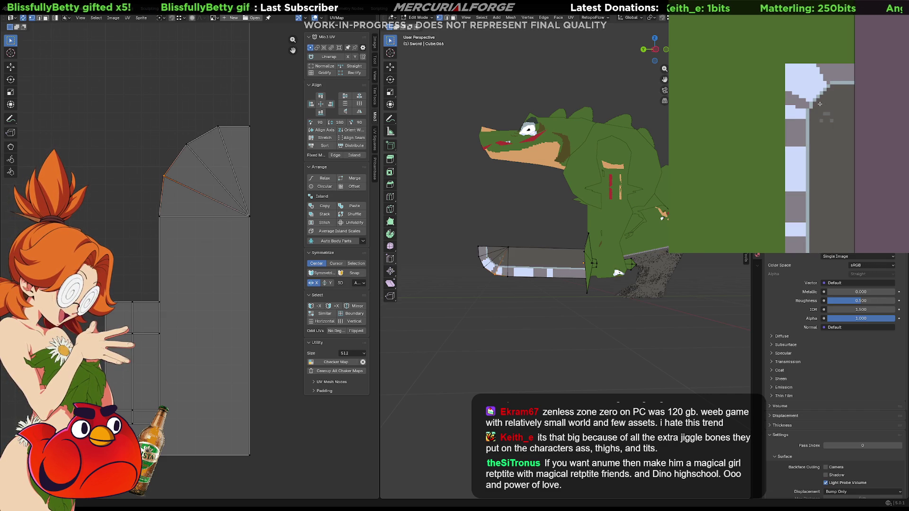
{"action": "key", "text": "ctrl+shift+z"}
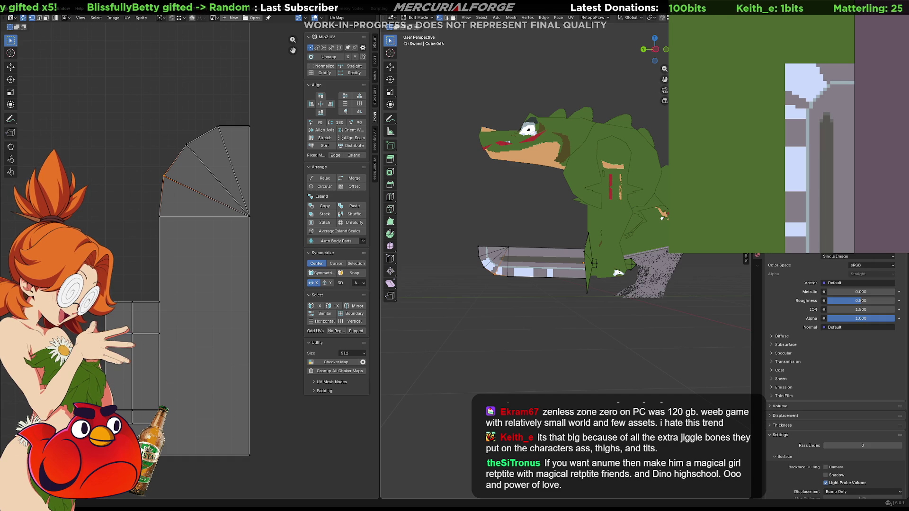
{"action": "key", "text": "Tab"}
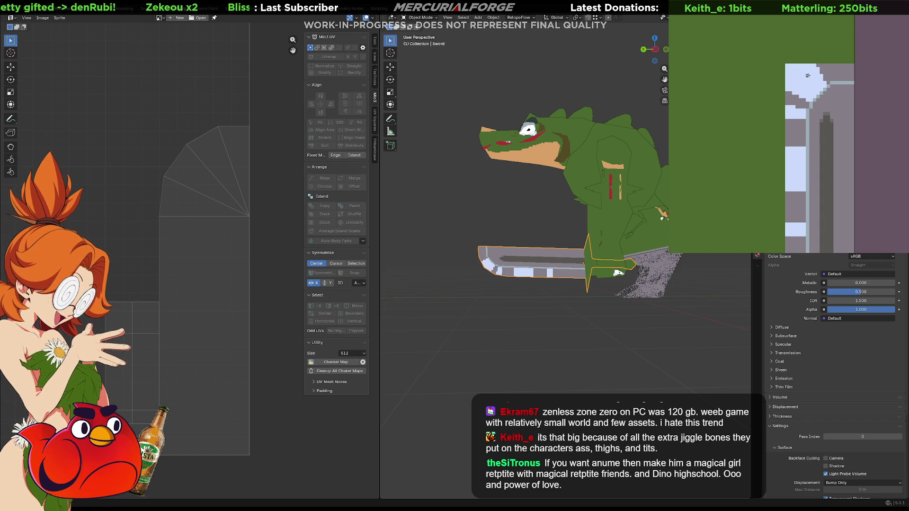
- Test a thin light stroke down the blade column edge, discard it, and deselect the sword
{"action": "mouse_move", "coordinate": [797, 175]}
{"action": "left_mouse_down"}
{"action": "mouse_move", "coordinate": [807, 247]}
{"action": "mouse_move", "coordinate": [808, 236]}
{"action": "left_mouse_up"}
{"action": "key", "text": "ctrl+z"}
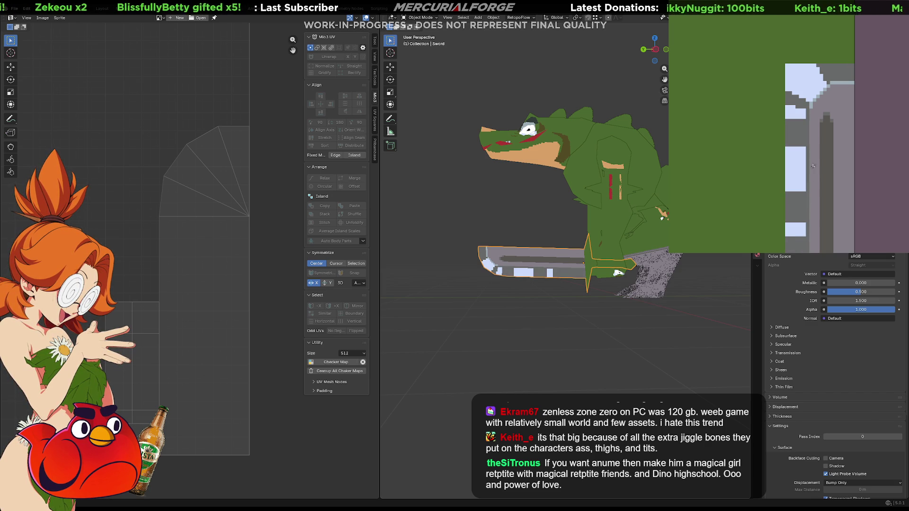
{"action": "key", "text": "ctrl+shift+z"}
{"action": "key", "text": "ctrl+z"}
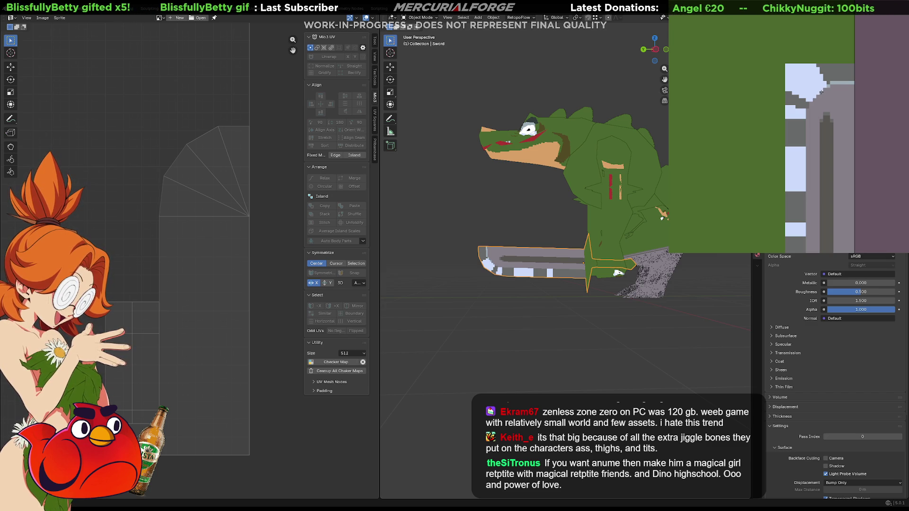
{"action": "key", "text": "ctrl+z"}
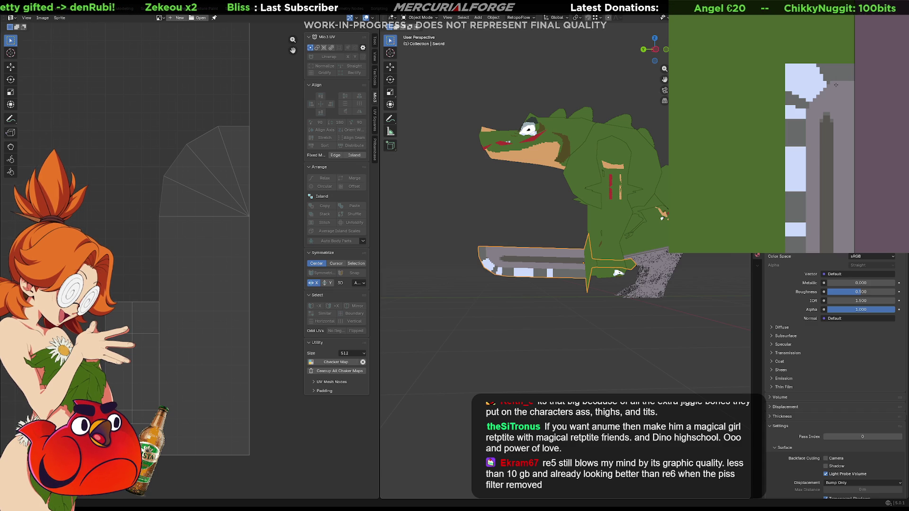
{"action": "key", "text": "alt+a"}
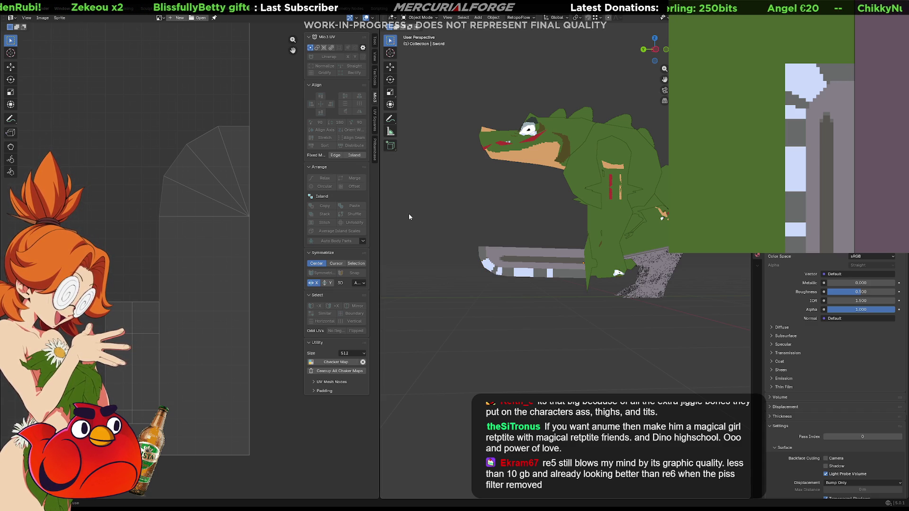
- Draw a light-blue highlight line down the blade edge and a short lavender column near its top
{"action": "middle_click_drag", "start_coordinate": [873, 160], "coordinate": [871, 96]}
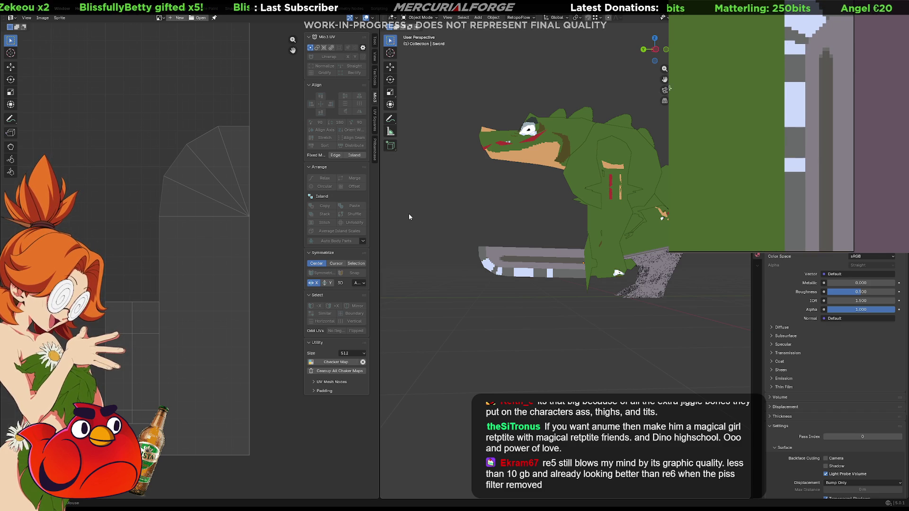
{"action": "left_click", "coordinate": [821, 59]}
{"action": "key", "text": "ctrl+z"}
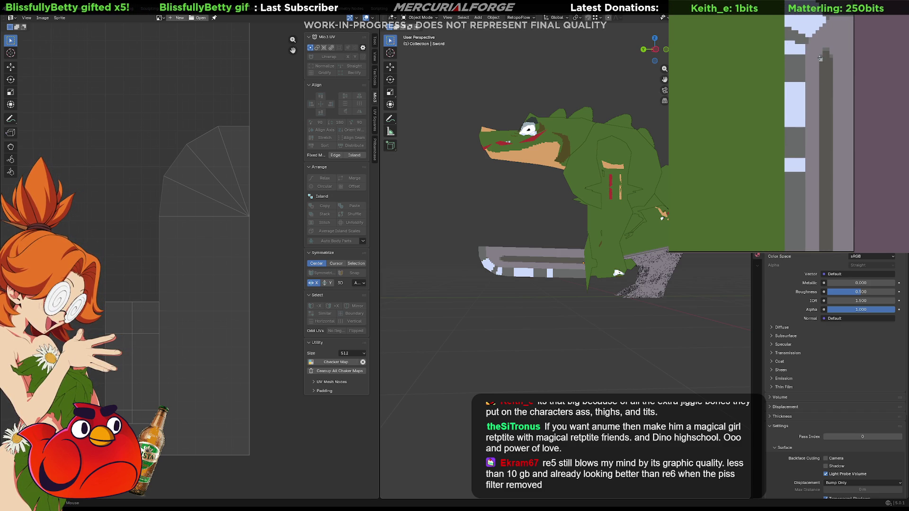
{"action": "left_click_drag", "start_coordinate": [820, 61], "coordinate": [818, 250]}
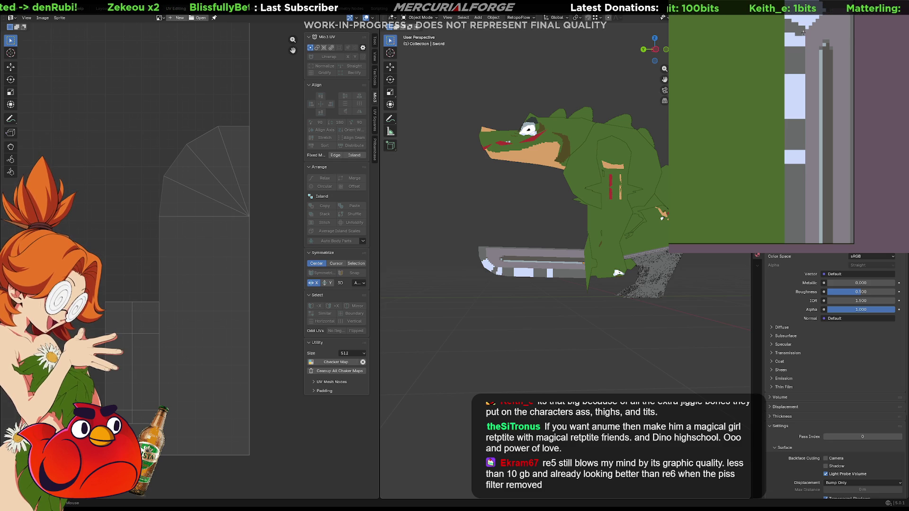
{"action": "mouse_move", "coordinate": [801, 34]}
{"action": "left_mouse_down"}
{"action": "mouse_move", "coordinate": [804, 242]}
{"action": "mouse_move", "coordinate": [799, 42]}
{"action": "left_mouse_up"}
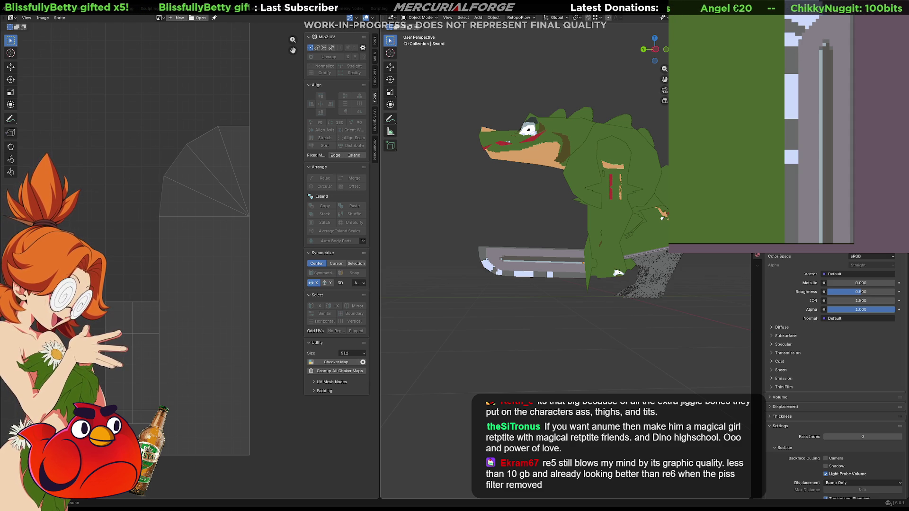
{"action": "scroll", "coordinate": [582, 313], "scroll_direction": "down", "scroll_amount": 3}
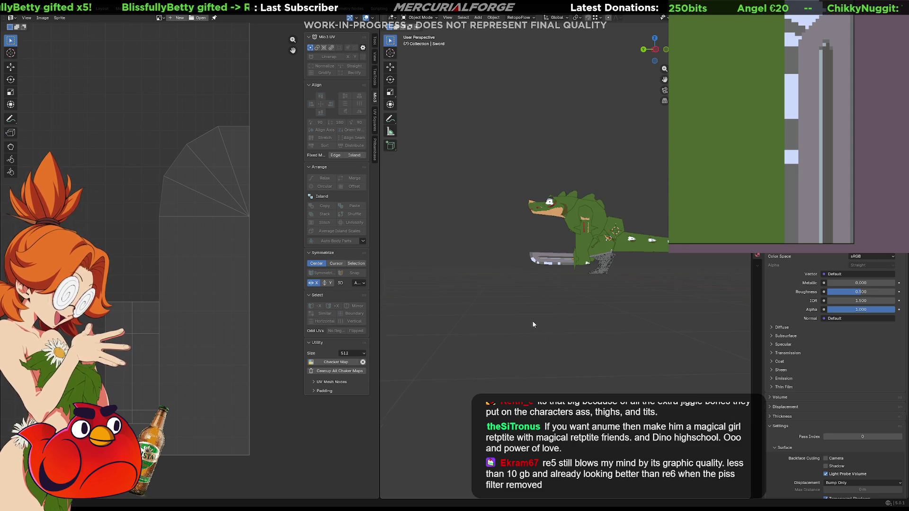
- Paint a diagonal highlight stroke at the blade tip, keeping its light-blue tip pixels
{"action": "mouse_move", "coordinate": [582, 314]}
{"action": "middle_mouse_down"}
{"action": "mouse_move", "coordinate": [652, 313]}
{"action": "mouse_move", "coordinate": [510, 320]}
{"action": "middle_mouse_up"}
{"action": "scroll", "coordinate": [509, 307], "scroll_direction": "up", "scroll_amount": 5}
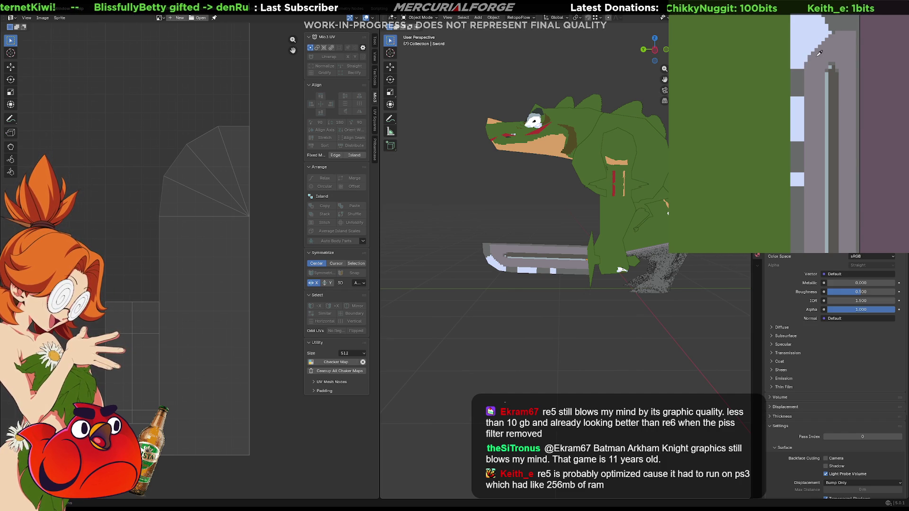
{"action": "left_click", "coordinate": [816, 46]}
{"action": "key", "text": "ctrl+z"}
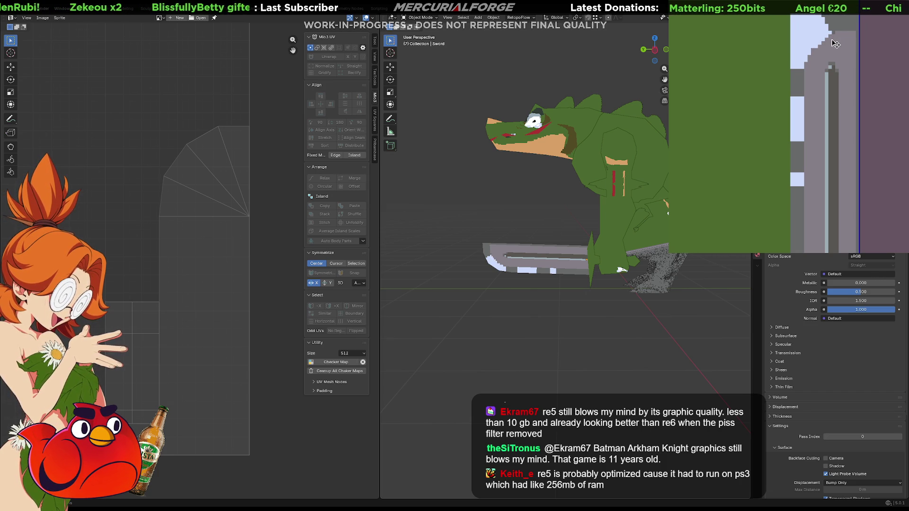
{"action": "key", "text": "ctrl+z"}
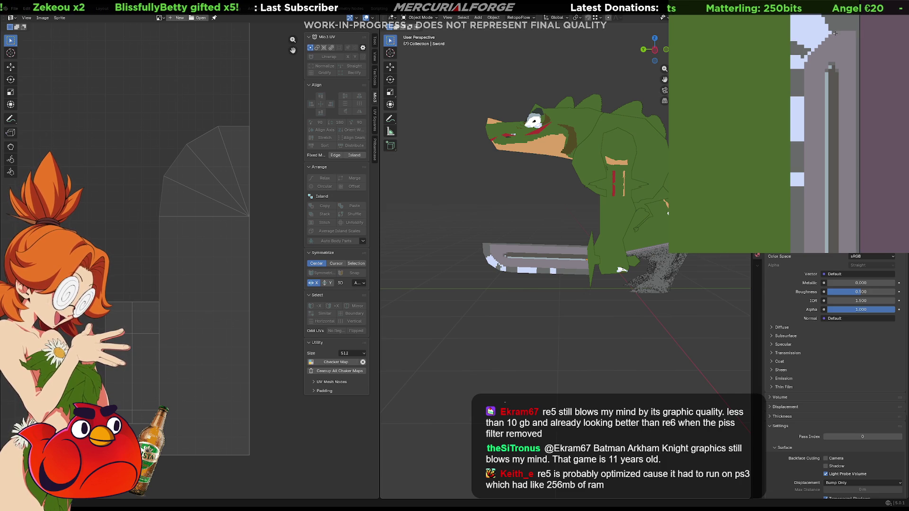
{"action": "left_click_drag", "start_coordinate": [824, 35], "coordinate": [809, 53]}
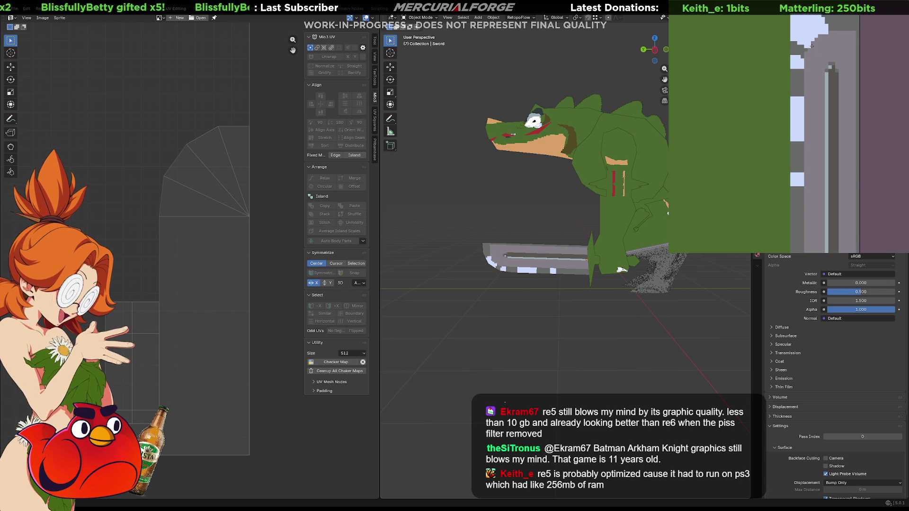
{"action": "key", "text": "ctrl+z"}
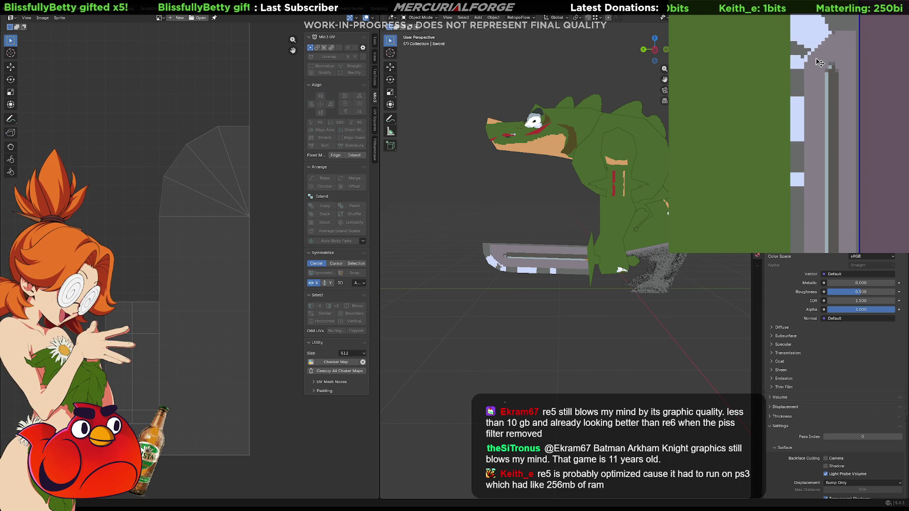
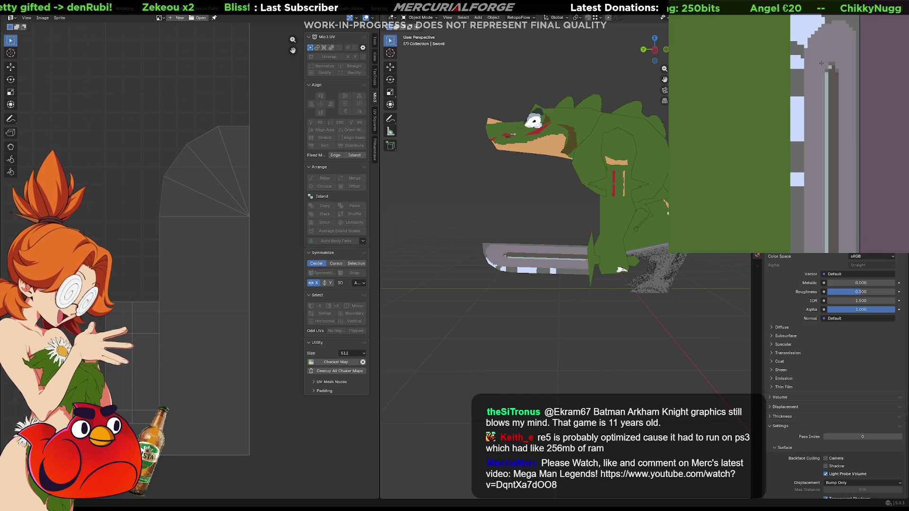
- Paint light-blue and grey pixels along the sword blade's top and top-right edge
{"action": "left_click", "coordinate": [811, 34]}
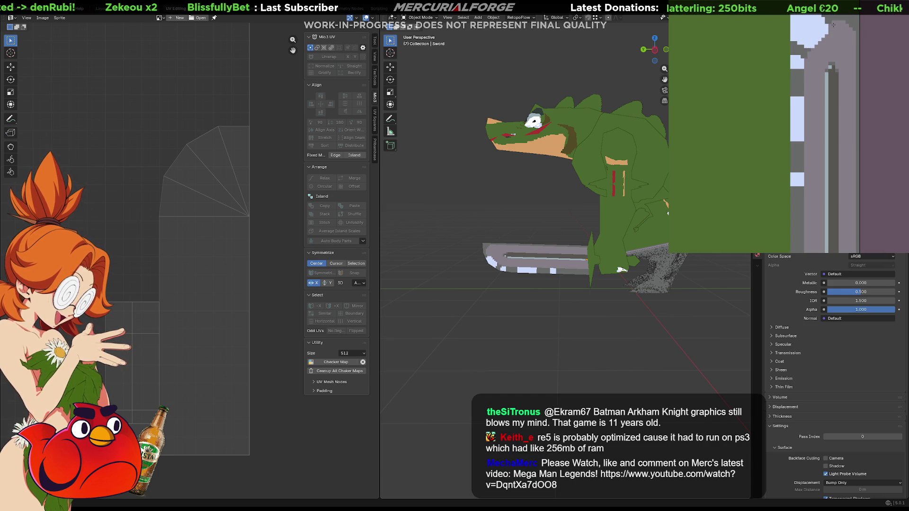
{"action": "left_click_drag", "start_coordinate": [826, 29], "coordinate": [816, 39]}
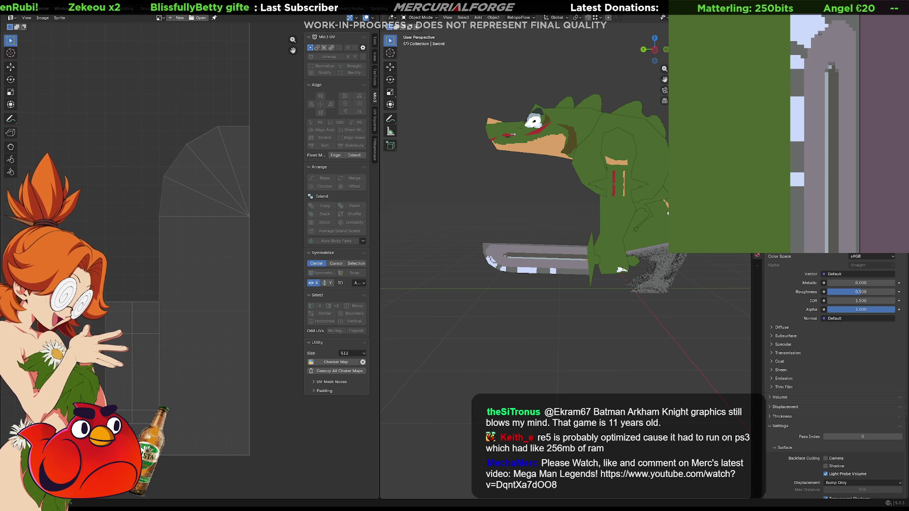
{"action": "left_click", "coordinate": [827, 31]}
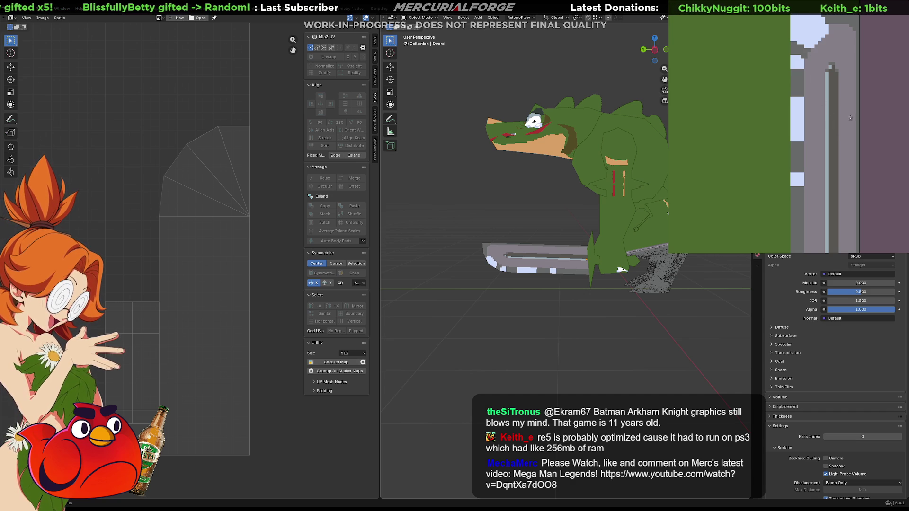
{"action": "scroll", "coordinate": [850, 118], "scroll_direction": "down", "scroll_amount": 10}
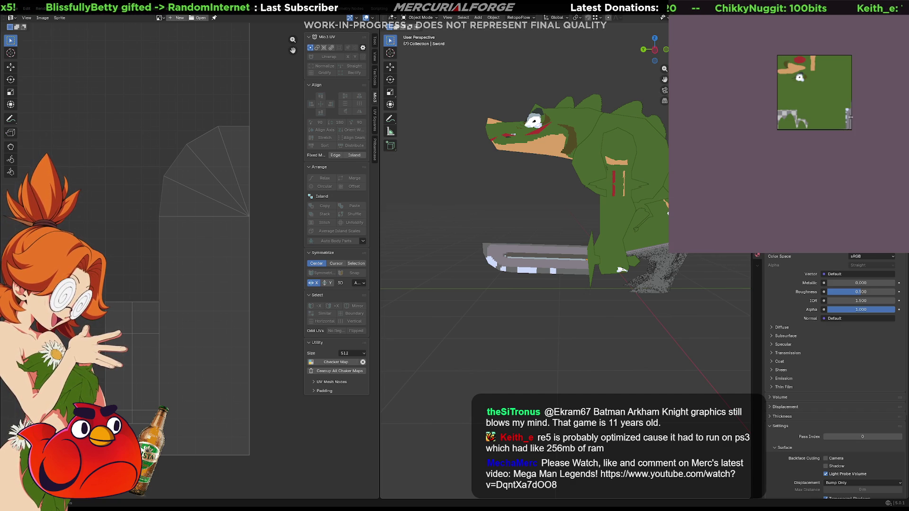
{"action": "scroll", "coordinate": [850, 117], "scroll_direction": "up", "scroll_amount": 2}
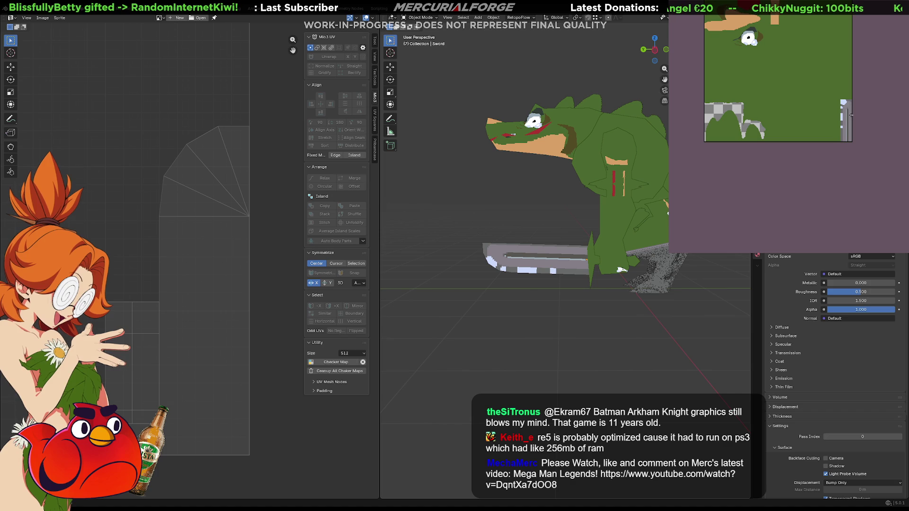
{"action": "scroll", "coordinate": [850, 114], "scroll_direction": "up", "scroll_amount": 4}
{"action": "scroll", "coordinate": [811, 152], "scroll_direction": "up", "scroll_amount": 2}
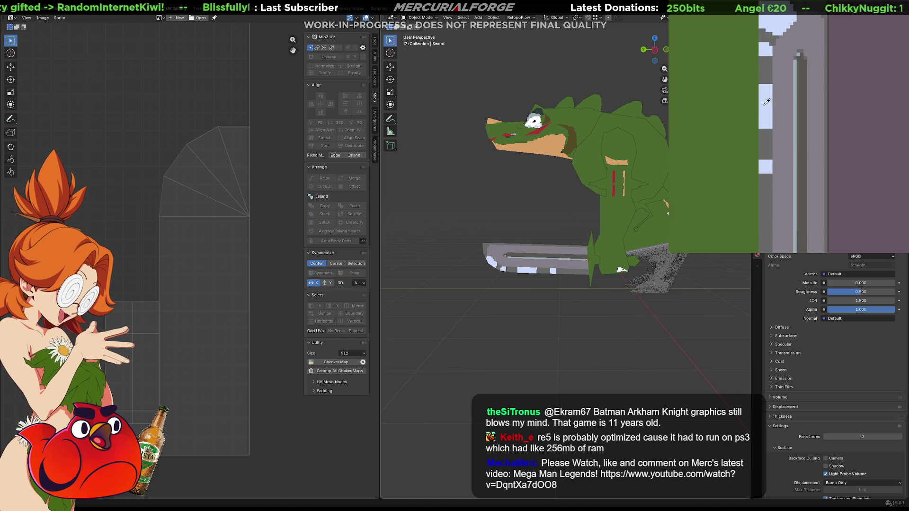
- Recolour the blade's centre stripe light blue-grey, including its dark-grey top
{"action": "left_click_drag", "start_coordinate": [795, 108], "coordinate": [794, 137]}
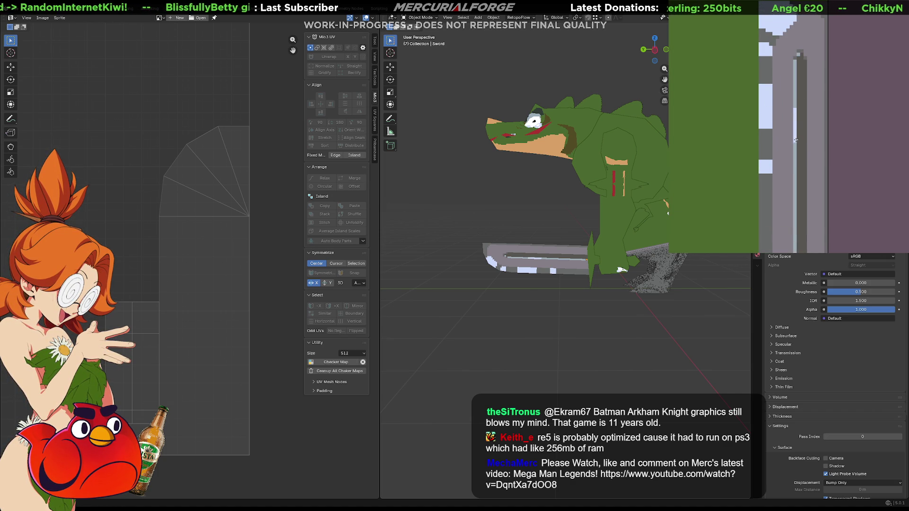
{"action": "middle_click_drag", "start_coordinate": [789, 124], "coordinate": [797, 113]}
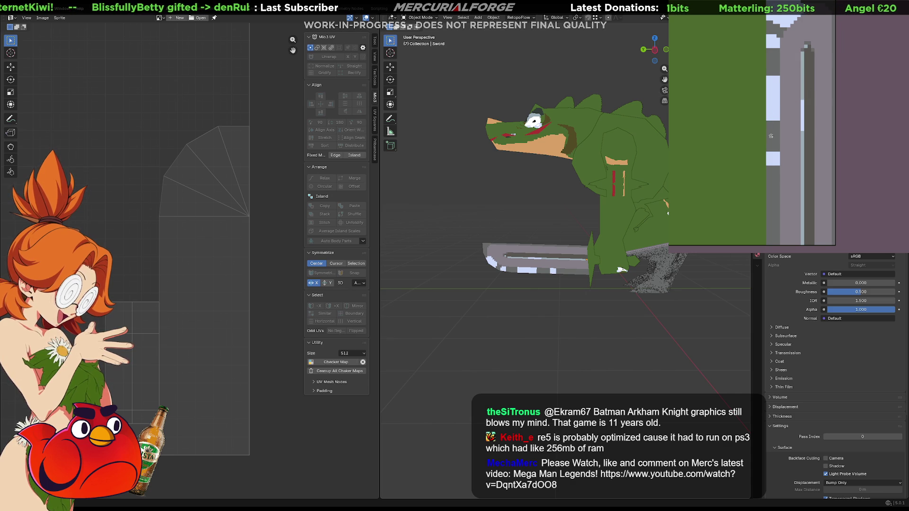
{"action": "left_click_drag", "start_coordinate": [772, 123], "coordinate": [773, 244]}
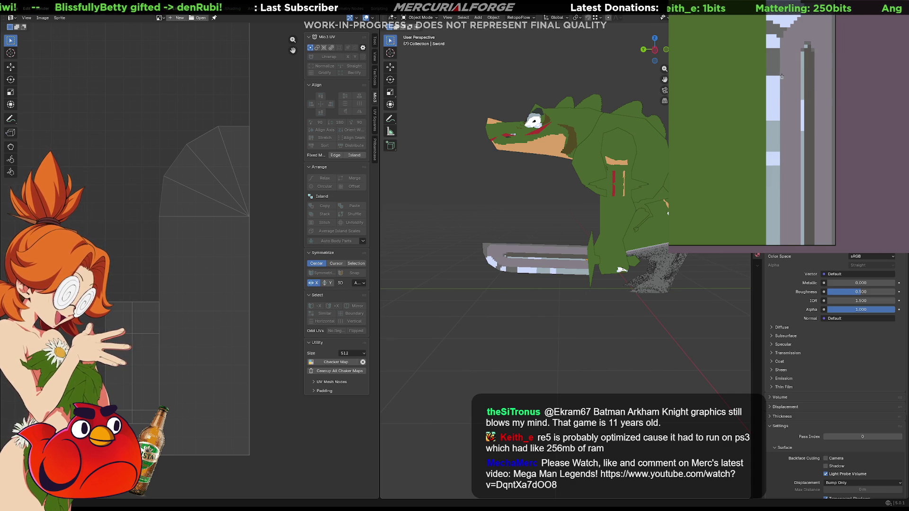
{"action": "left_click_drag", "start_coordinate": [780, 76], "coordinate": [776, 49]}
{"action": "scroll", "coordinate": [826, 30], "scroll_direction": "up", "scroll_amount": 2}
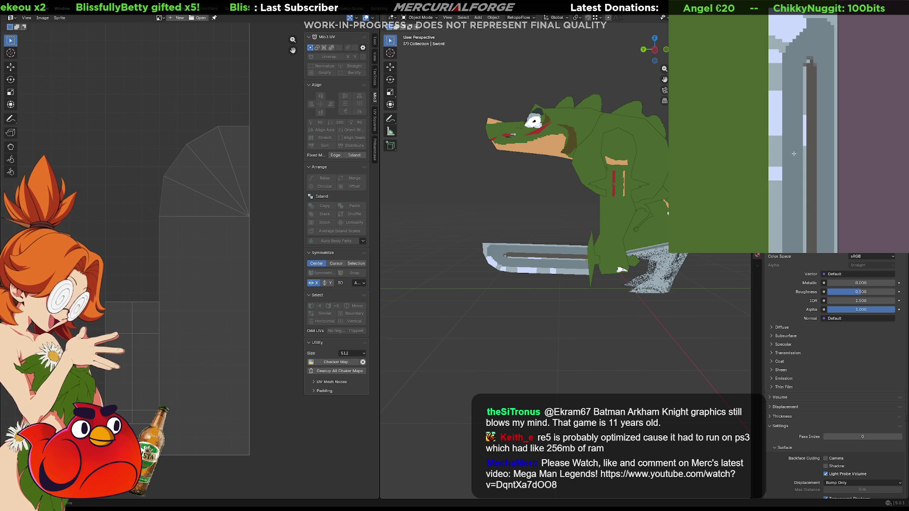
{"action": "scroll", "coordinate": [810, 62], "scroll_direction": "up", "scroll_amount": 3}
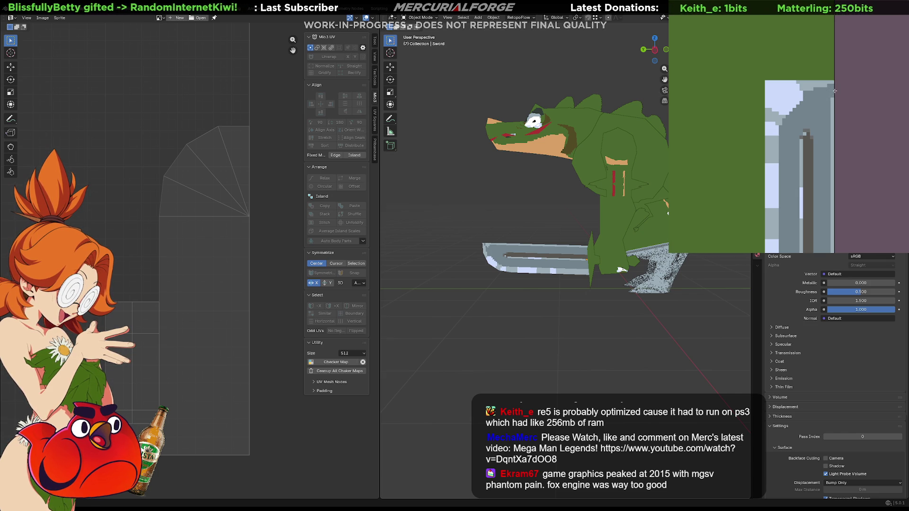
{"action": "middle_click_drag", "start_coordinate": [826, 134], "coordinate": [833, 47]}
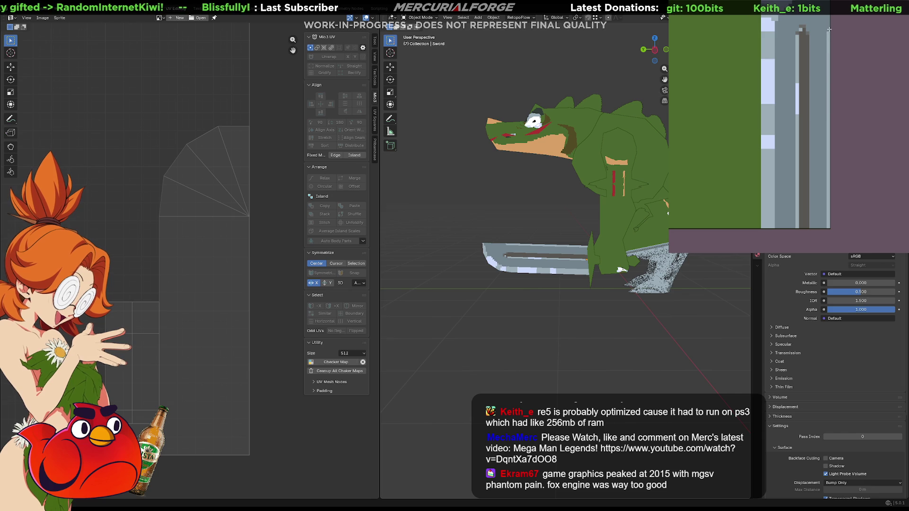
{"action": "middle_click_drag", "start_coordinate": [824, 92], "coordinate": [834, 199]}
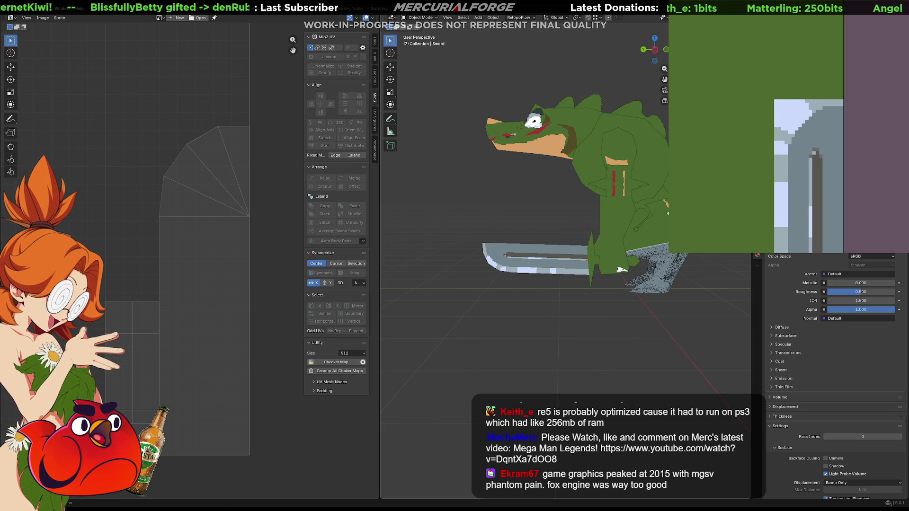
{"action": "scroll", "coordinate": [568, 259], "scroll_direction": "down", "scroll_amount": 3}
{"action": "mouse_move", "coordinate": [544, 237]}
{"action": "middle_mouse_down"}
{"action": "mouse_move", "coordinate": [652, 234]}
{"action": "mouse_move", "coordinate": [561, 243]}
{"action": "mouse_move", "coordinate": [538, 234]}
{"action": "mouse_move", "coordinate": [612, 234]}
{"action": "mouse_move", "coordinate": [618, 264]}
{"action": "mouse_move", "coordinate": [514, 246]}
{"action": "mouse_move", "coordinate": [610, 253]}
{"action": "middle_mouse_up"}
- Scale down the Legs object's UV island in Edit Mode
{"action": "key", "text": "Tab"}
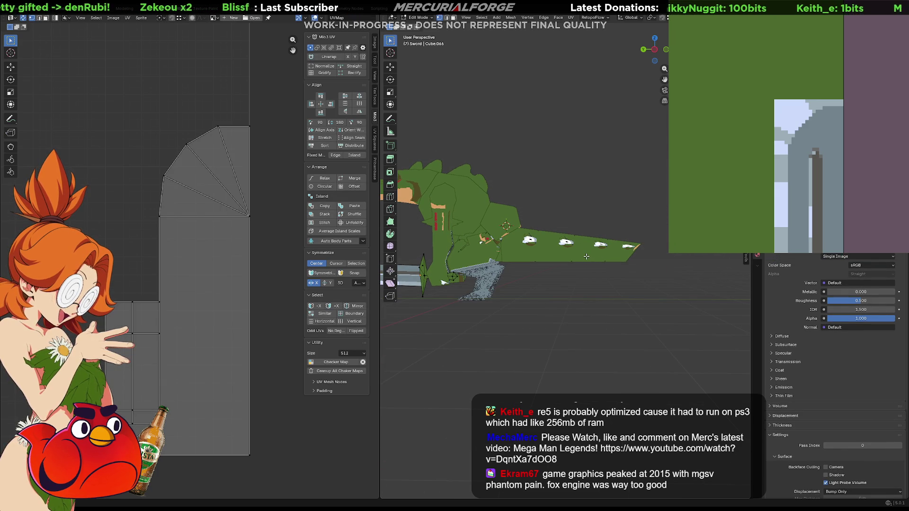
{"action": "key", "text": "Tab"}
{"action": "left_click", "coordinate": [587, 251]}
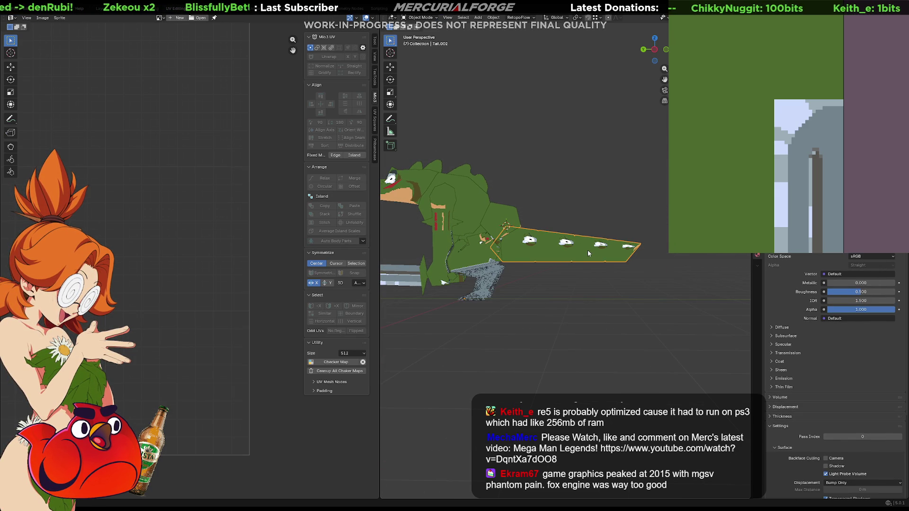
{"action": "middle_click_drag", "start_coordinate": [587, 250], "coordinate": [623, 266], "text": "shift"}
{"action": "left_click", "coordinate": [507, 248]}
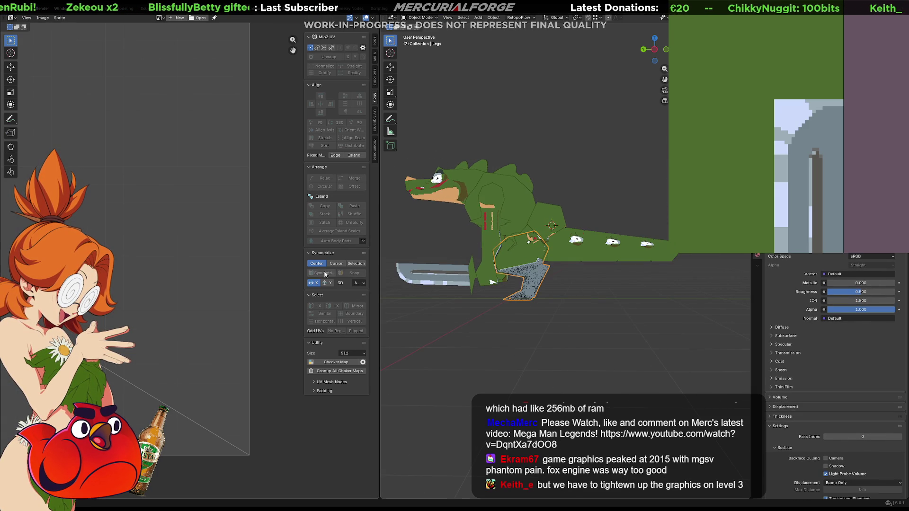
{"action": "scroll", "coordinate": [242, 282], "scroll_direction": "down", "scroll_amount": 5}
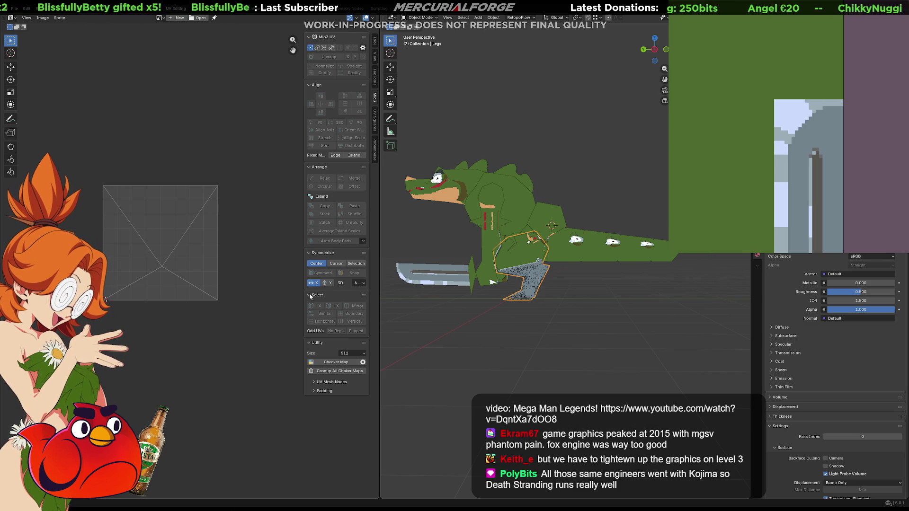
{"action": "key", "text": "Tab"}
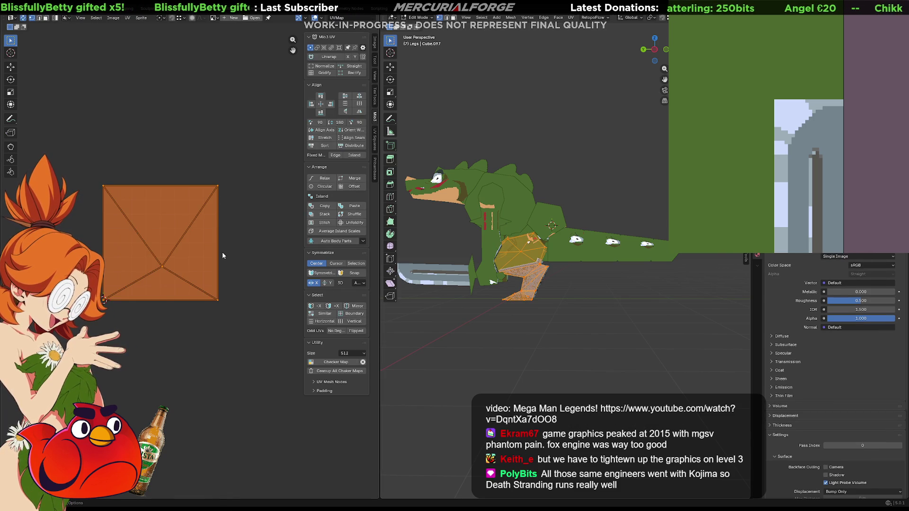
{"action": "key", "text": "s"}
{"action": "left_click", "coordinate": [239, 260]}
{"action": "left_click", "coordinate": [570, 284]}
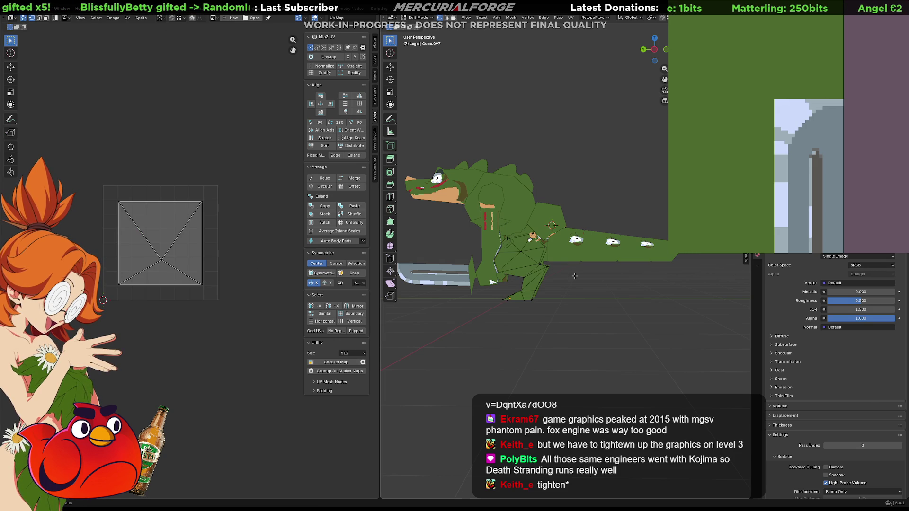
{"action": "key", "text": "Tab"}
- Unwrap all of Tail.002's faces with Project from View from the right-side view
{"action": "left_click", "coordinate": [563, 255]}
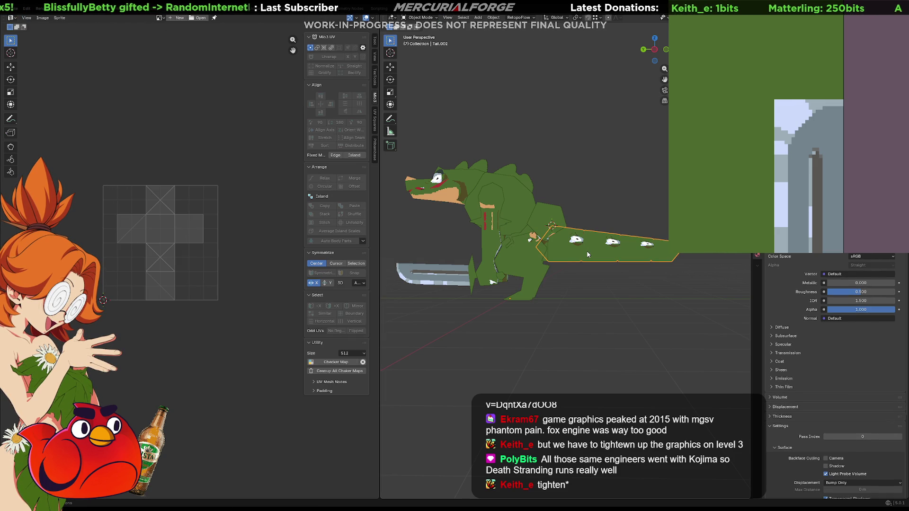
{"action": "key", "text": "KP_3"}
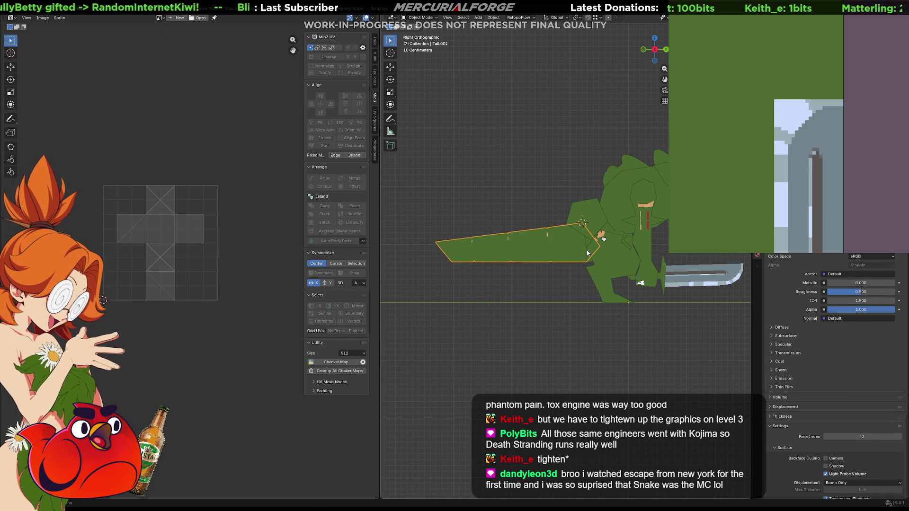
{"action": "key", "text": "Tab"}
{"action": "key", "text": "Tab"}
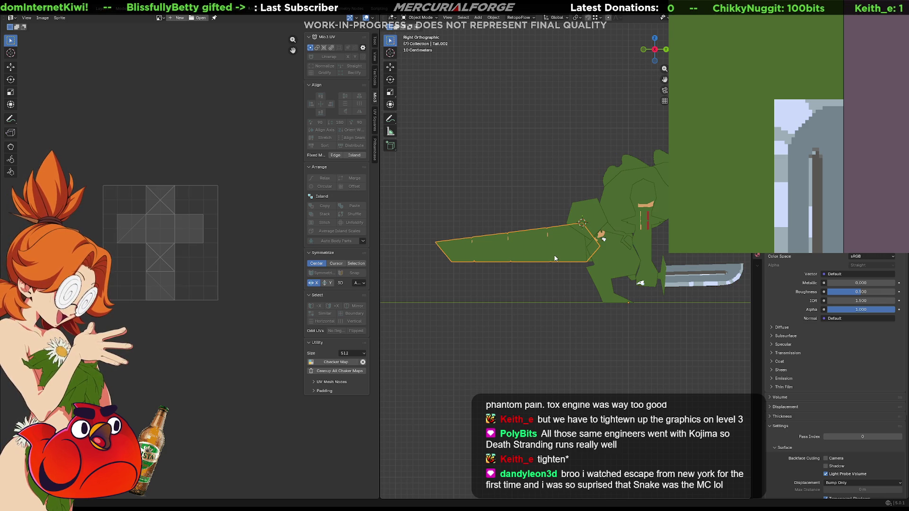
{"action": "key", "text": "Tab"}
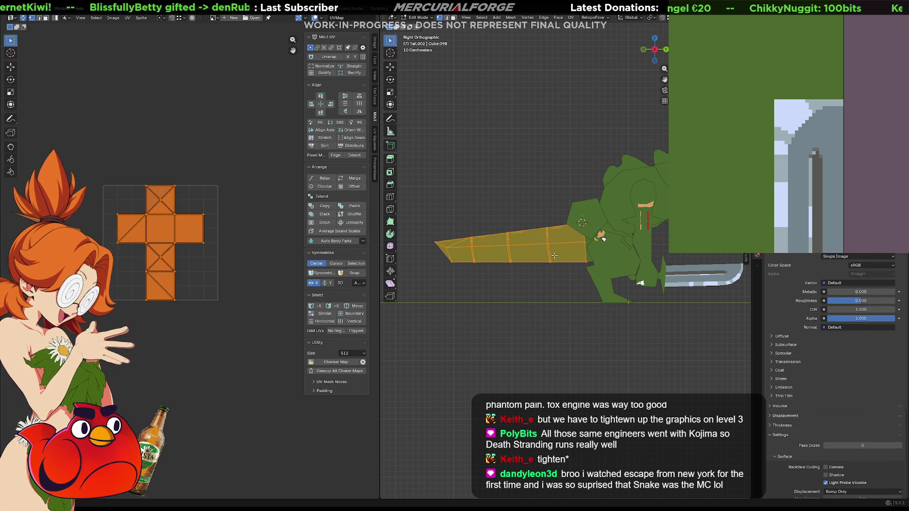
{"action": "key", "text": "alt+a"}
{"action": "key", "text": "a"}
{"action": "key", "text": "u"}
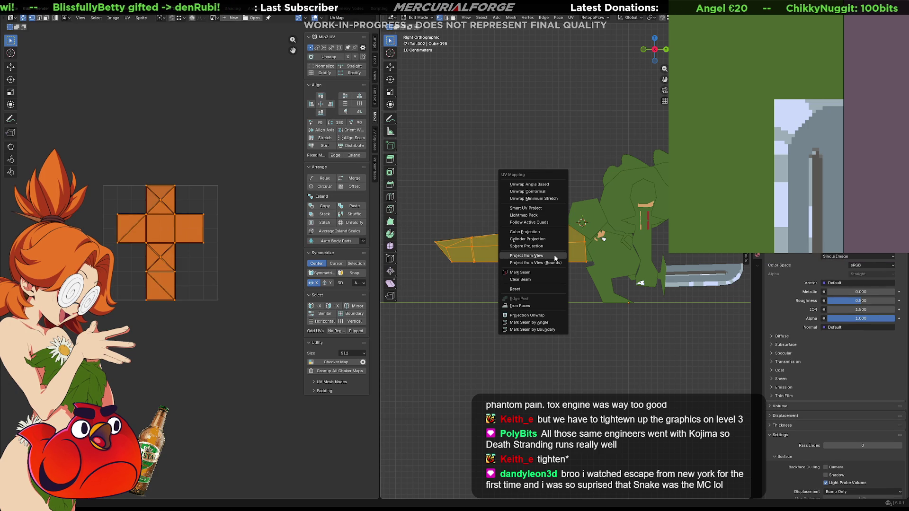
{"action": "left_click", "coordinate": [552, 258]}
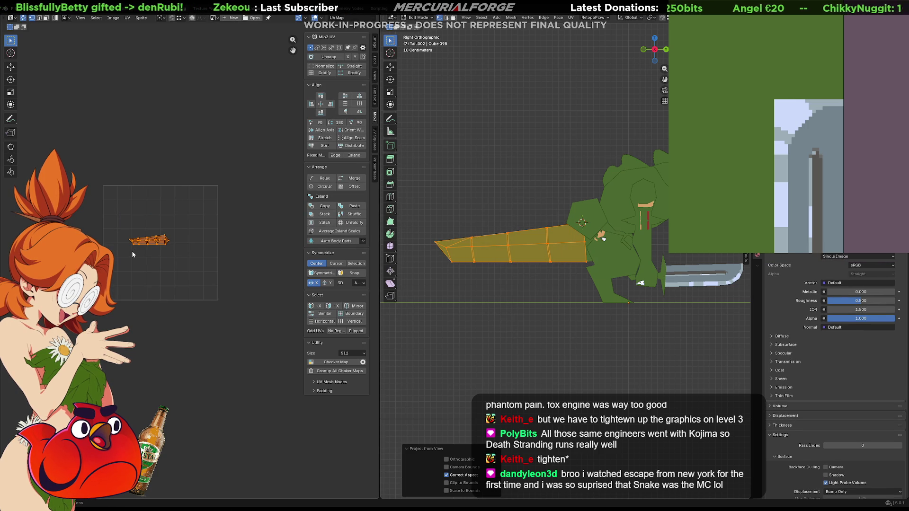
- Move the tail's UV island to the lower-left of the texture and return to Object Mode
{"action": "scroll", "coordinate": [164, 265], "scroll_direction": "up", "scroll_amount": 2}
{"action": "key", "text": "g"}
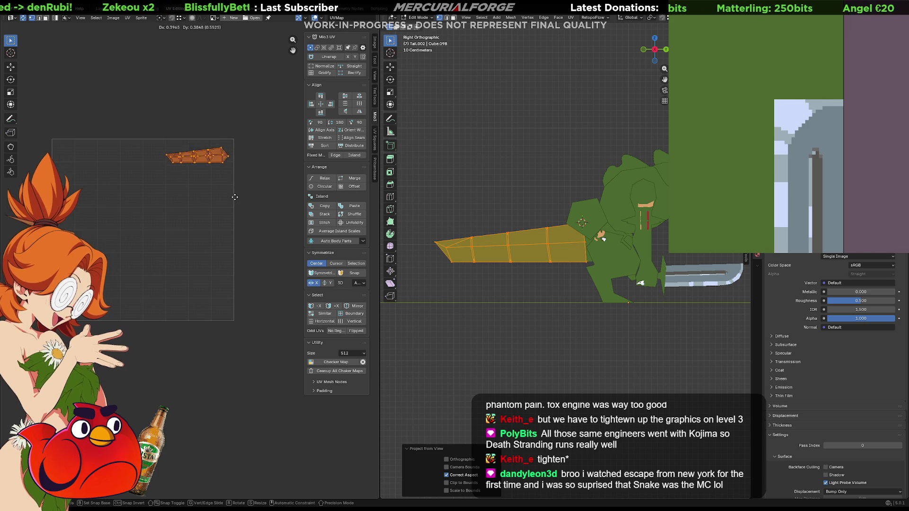
{"action": "left_click", "coordinate": [235, 214]}
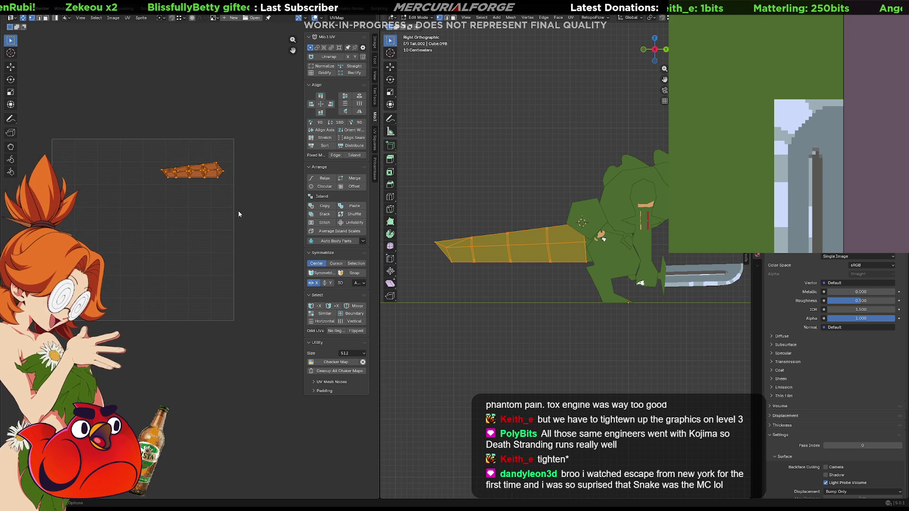
{"action": "middle_click_drag", "start_coordinate": [557, 292], "coordinate": [556, 293]}
{"action": "left_click", "coordinate": [557, 293]}
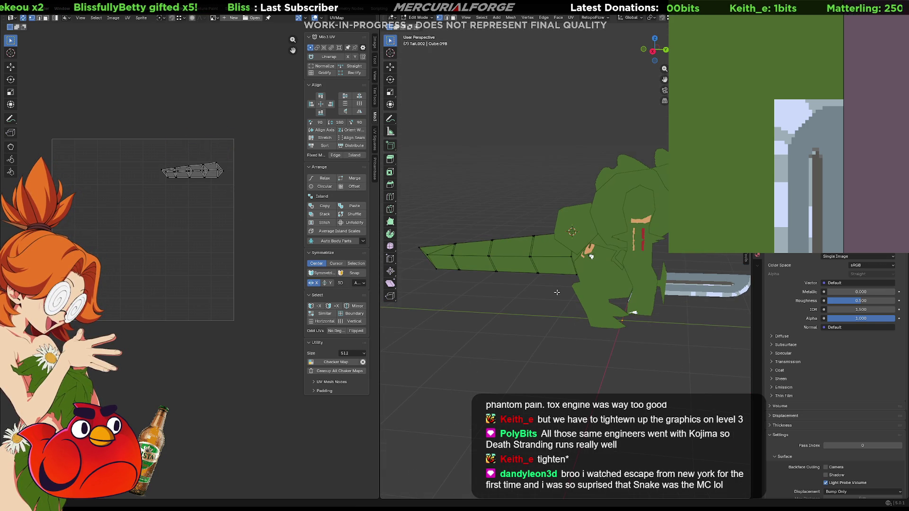
{"action": "key", "text": "Tab"}
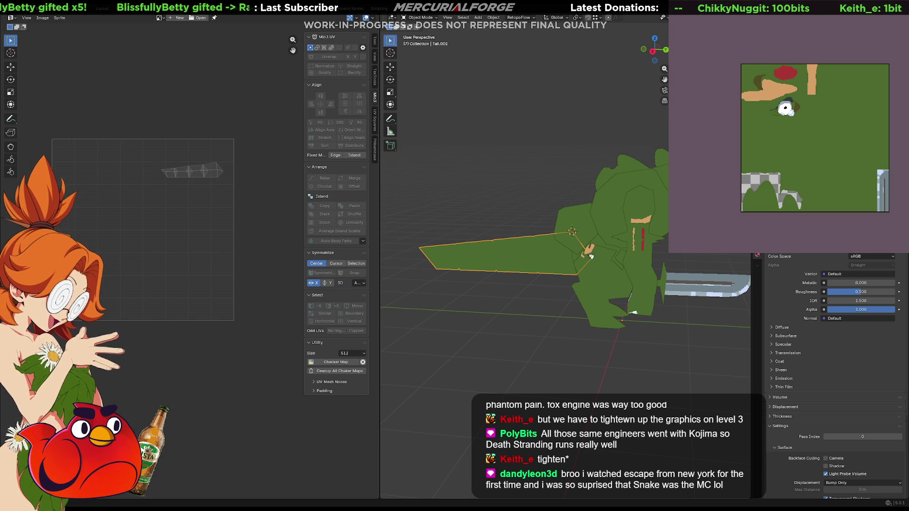
- Paint orange strokes along the tail UV strip's top and bottom edges and fill its interior orange
{"action": "scroll", "coordinate": [873, 95], "scroll_direction": "up", "scroll_amount": 6}
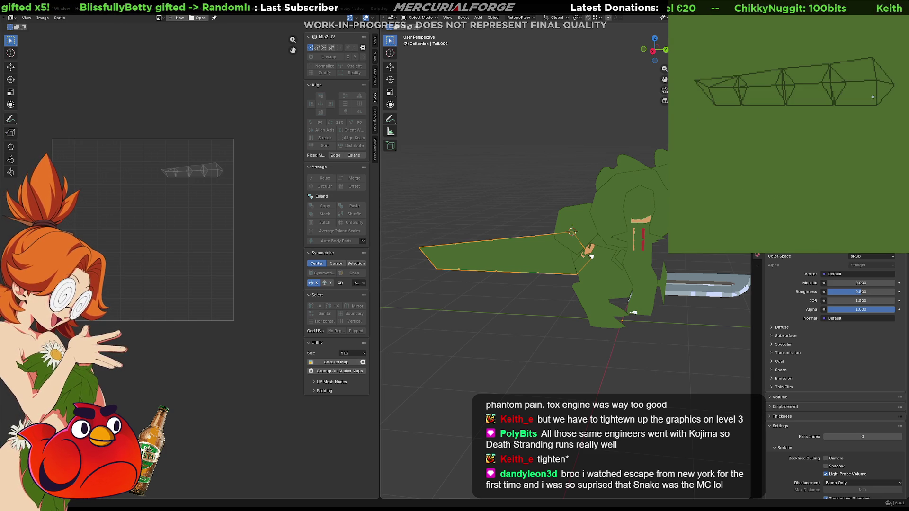
{"action": "mouse_move", "coordinate": [789, 111]}
{"action": "middle_mouse_down"}
{"action": "mouse_move", "coordinate": [821, 130]}
{"action": "mouse_move", "coordinate": [836, 159]}
{"action": "mouse_move", "coordinate": [842, 151]}
{"action": "mouse_move", "coordinate": [716, 124]}
{"action": "middle_mouse_up"}
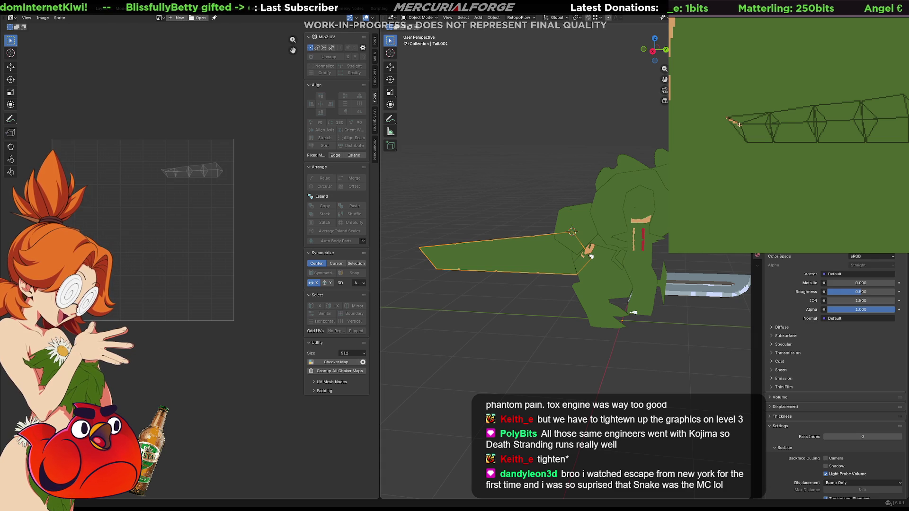
{"action": "middle_click_drag", "start_coordinate": [792, 124], "coordinate": [741, 125]}
{"action": "left_click_drag", "start_coordinate": [676, 128], "coordinate": [842, 127]}
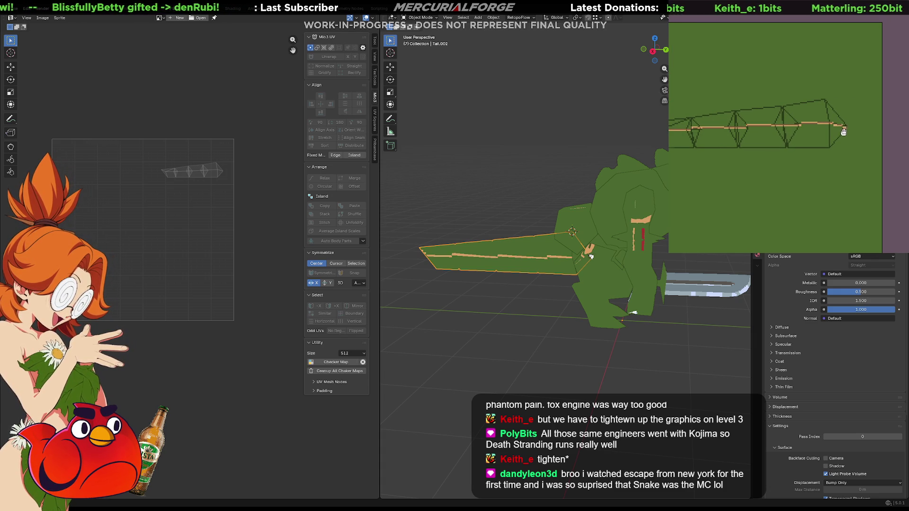
{"action": "middle_click_drag", "start_coordinate": [843, 132], "coordinate": [866, 112]}
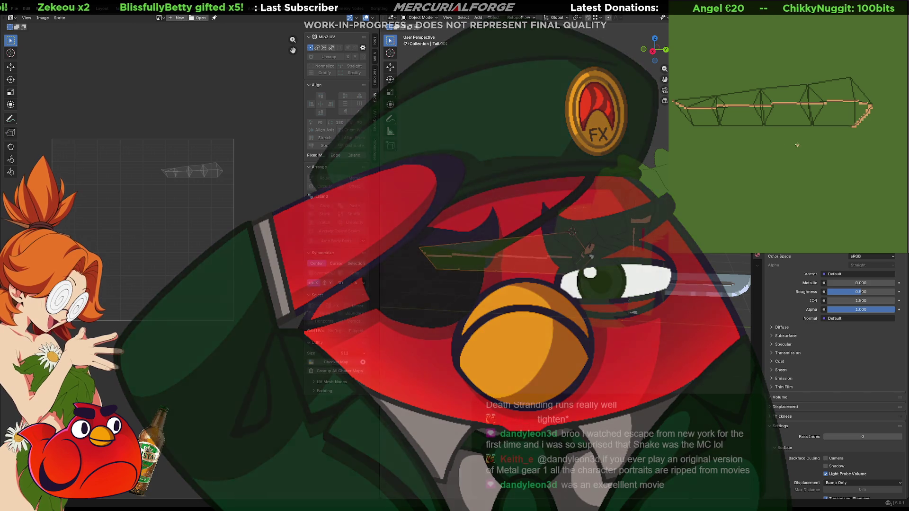
{"action": "left_click_drag", "start_coordinate": [852, 126], "coordinate": [701, 129]}
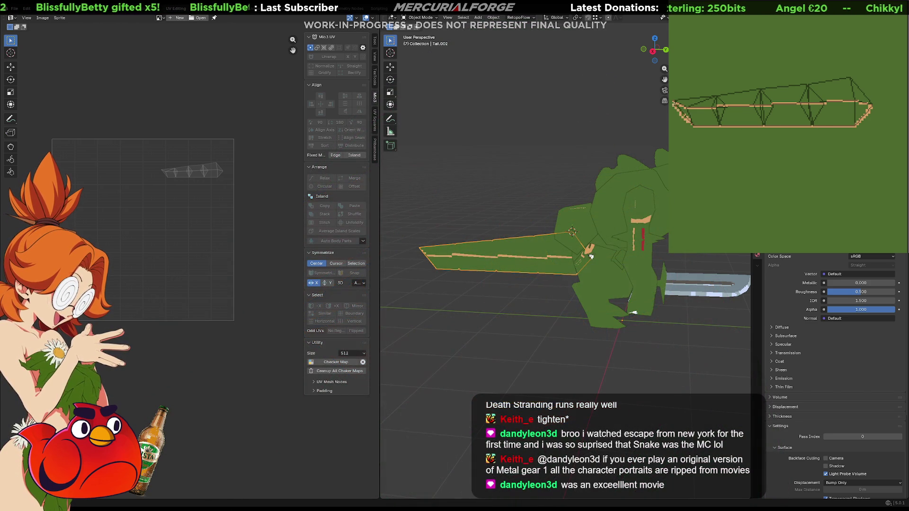
{"action": "left_click", "coordinate": [745, 113]}
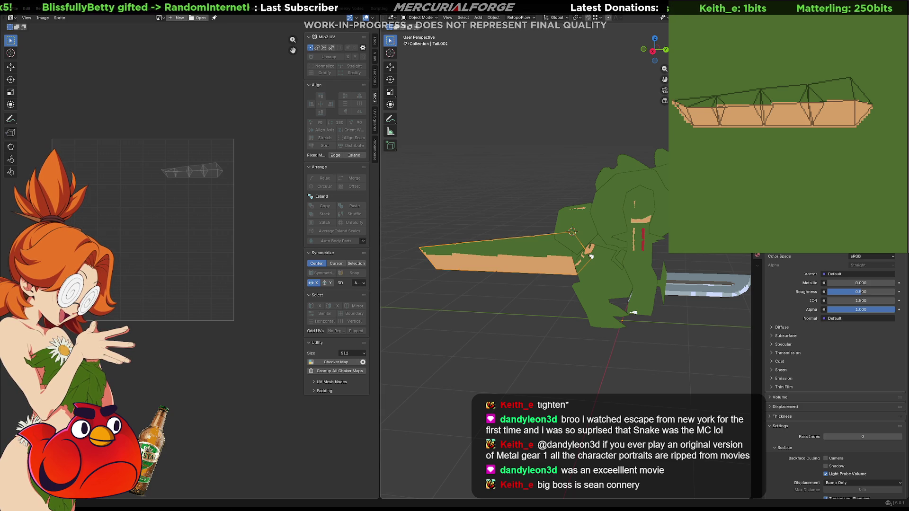
{"action": "mouse_move", "coordinate": [568, 303]}
{"action": "middle_mouse_down"}
{"action": "mouse_move", "coordinate": [504, 303]}
{"action": "mouse_move", "coordinate": [670, 294]}
{"action": "mouse_move", "coordinate": [654, 276]}
{"action": "mouse_move", "coordinate": [633, 279]}
{"action": "mouse_move", "coordinate": [606, 245]}
{"action": "mouse_move", "coordinate": [598, 294]}
{"action": "mouse_move", "coordinate": [632, 268]}
{"action": "mouse_move", "coordinate": [531, 271]}
{"action": "mouse_move", "coordinate": [649, 269]}
{"action": "mouse_move", "coordinate": [495, 278]}
{"action": "mouse_move", "coordinate": [542, 274]}
{"action": "mouse_move", "coordinate": [545, 255]}
{"action": "middle_mouse_up"}
{"action": "scroll", "coordinate": [649, 269], "scroll_direction": "up", "scroll_amount": 5}
- Repaint pixels along the tan-green boundary and undo the stray grey stroke
{"action": "scroll", "coordinate": [504, 278], "scroll_direction": "up", "scroll_amount": 3}
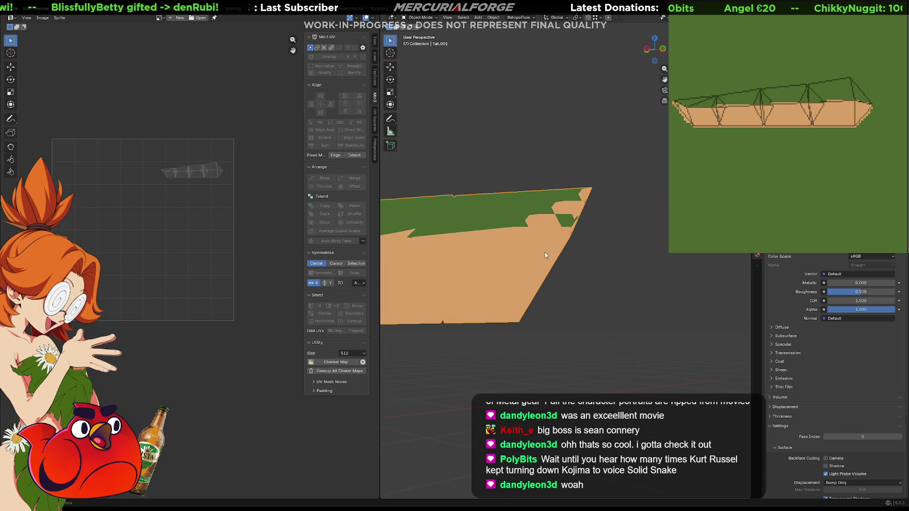
{"action": "scroll", "coordinate": [847, 114], "scroll_direction": "up", "scroll_amount": 8}
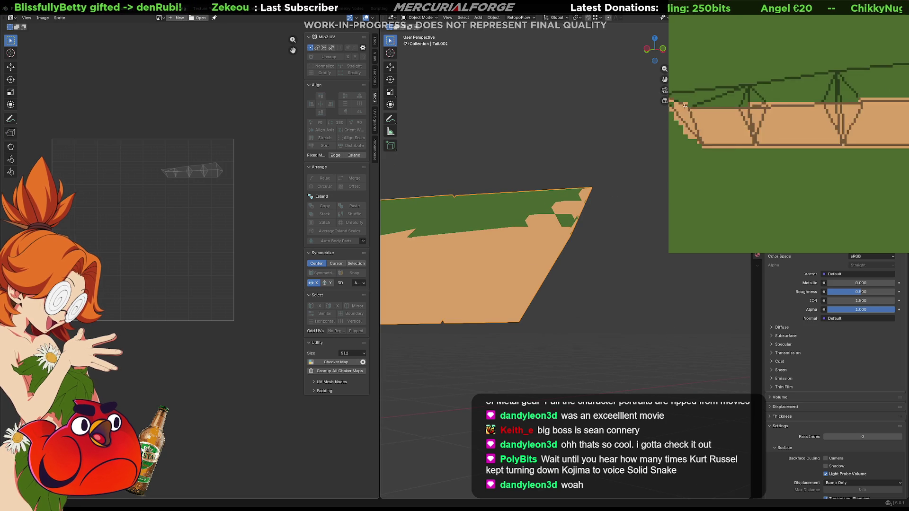
{"action": "left_click", "coordinate": [846, 114]}
{"action": "left_click", "coordinate": [861, 113]}
{"action": "left_click", "coordinate": [771, 112]}
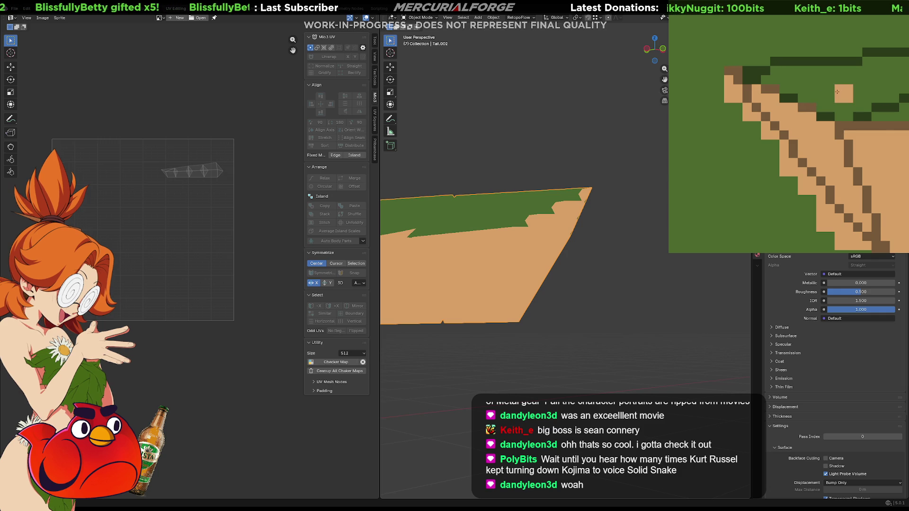
{"action": "scroll", "coordinate": [847, 165], "scroll_direction": "down", "scroll_amount": 3}
{"action": "scroll", "coordinate": [880, 173], "scroll_direction": "down", "scroll_amount": 3}
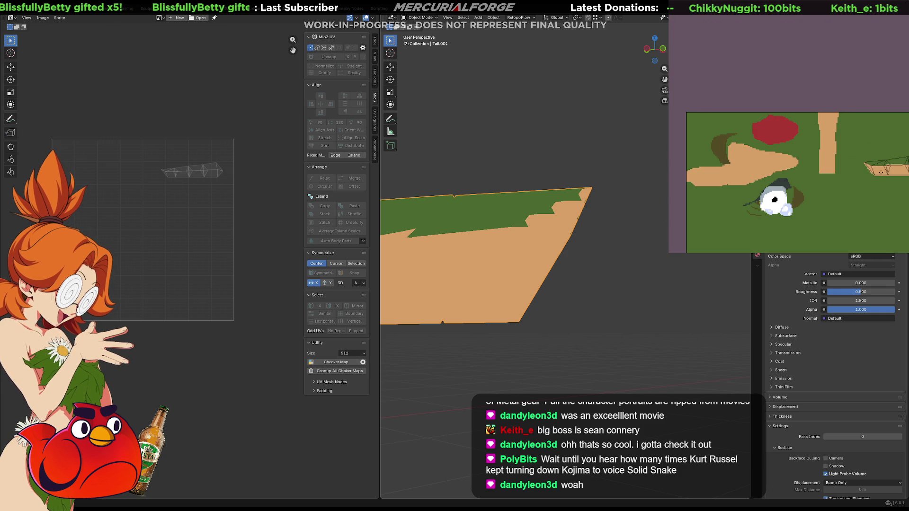
{"action": "scroll", "coordinate": [881, 171], "scroll_direction": "up", "scroll_amount": 6}
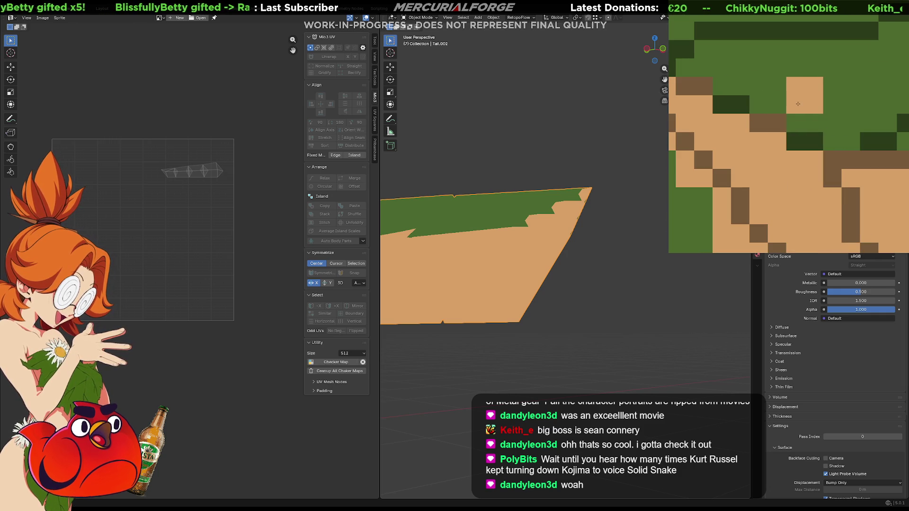
{"action": "middle_click_drag", "start_coordinate": [797, 103], "coordinate": [840, 159]}
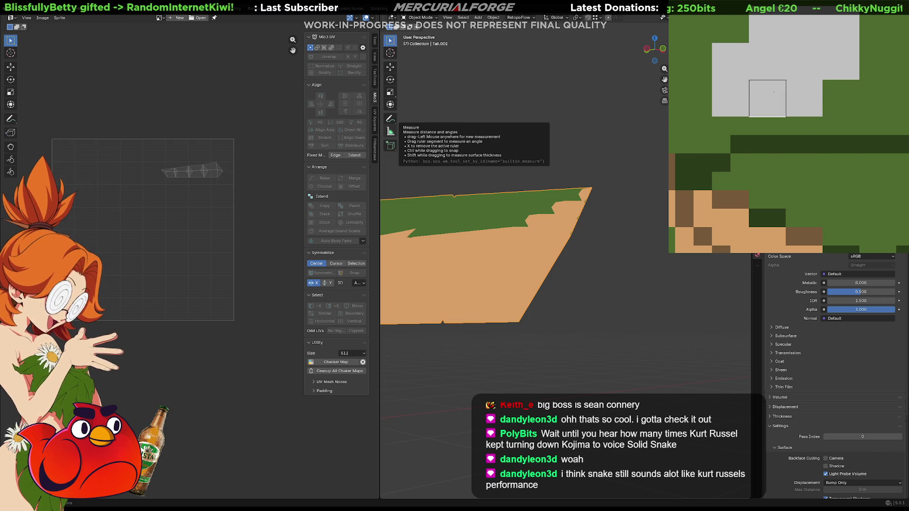
{"action": "scroll", "coordinate": [789, 92], "scroll_direction": "down", "scroll_amount": 5}
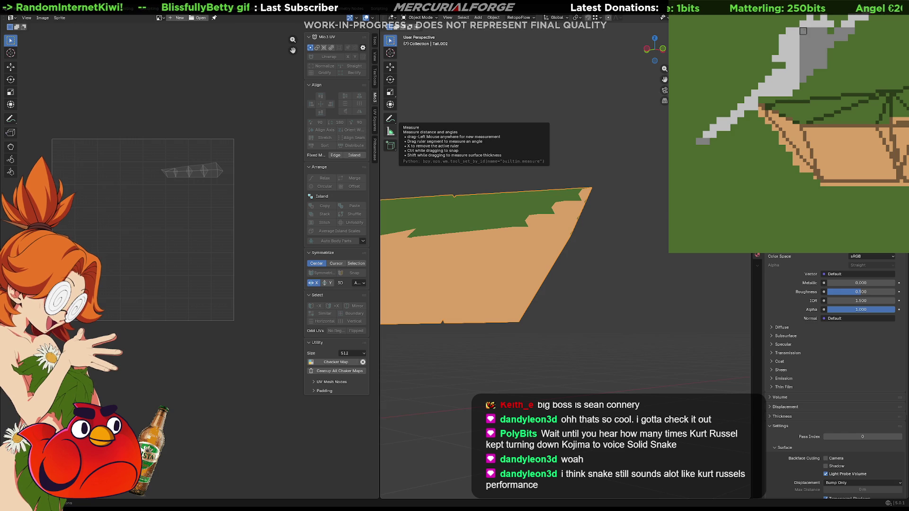
{"action": "key", "text": "ctrl+z"}
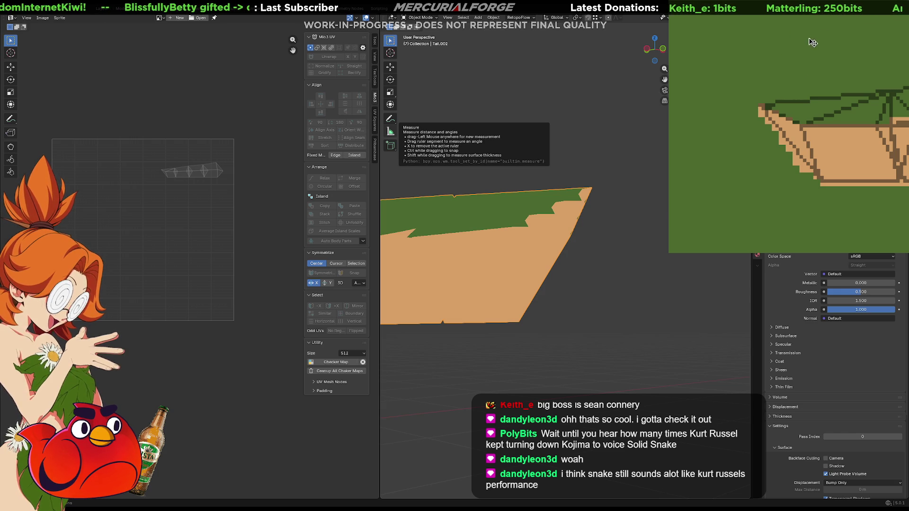
{"action": "scroll", "coordinate": [849, 88], "scroll_direction": "down", "scroll_amount": 3}
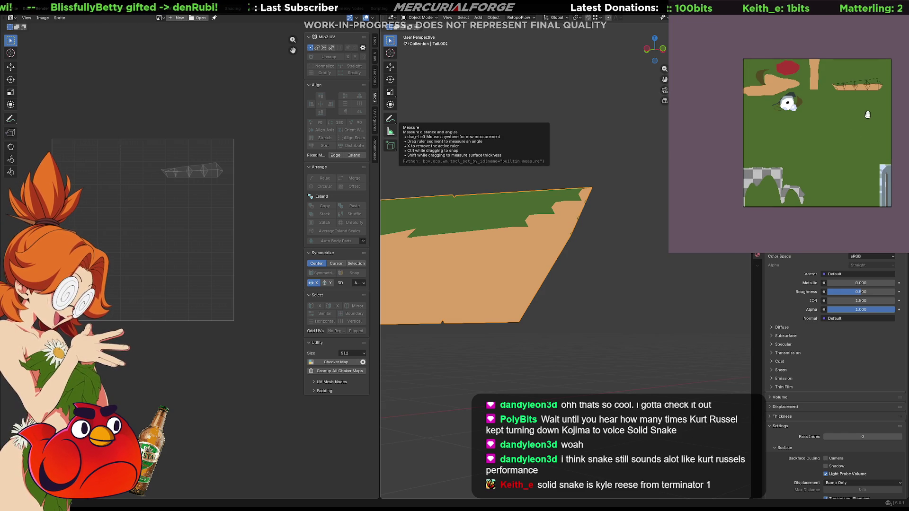
- Zoom into the tail texture and pan along the tan-and-green pixel strip for detail work
{"action": "middle_click_drag", "start_coordinate": [520, 237], "coordinate": [559, 246]}
{"action": "scroll", "coordinate": [893, 118], "scroll_direction": "up", "scroll_amount": 5}
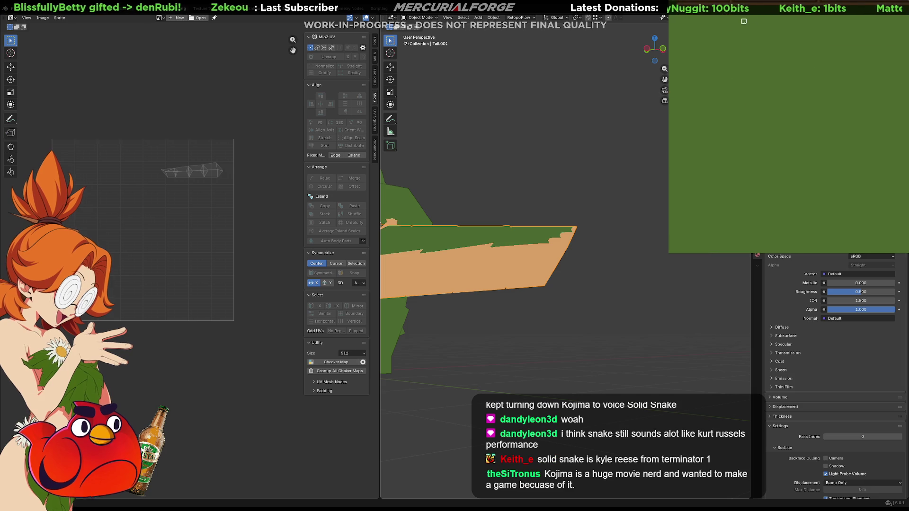
{"action": "middle_click_drag", "start_coordinate": [893, 118], "coordinate": [835, 151]}
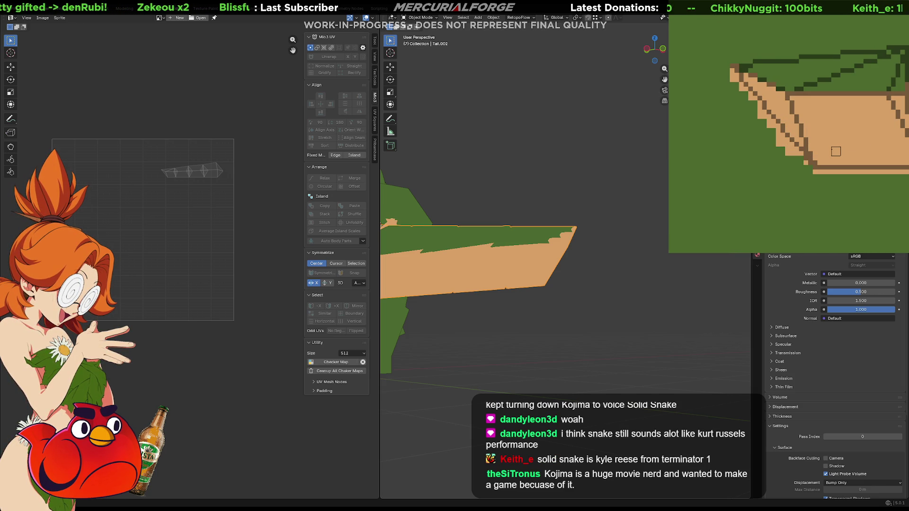
{"action": "middle_click_drag", "start_coordinate": [831, 150], "coordinate": [725, 145]}
{"action": "middle_click_drag", "start_coordinate": [785, 140], "coordinate": [735, 140]}
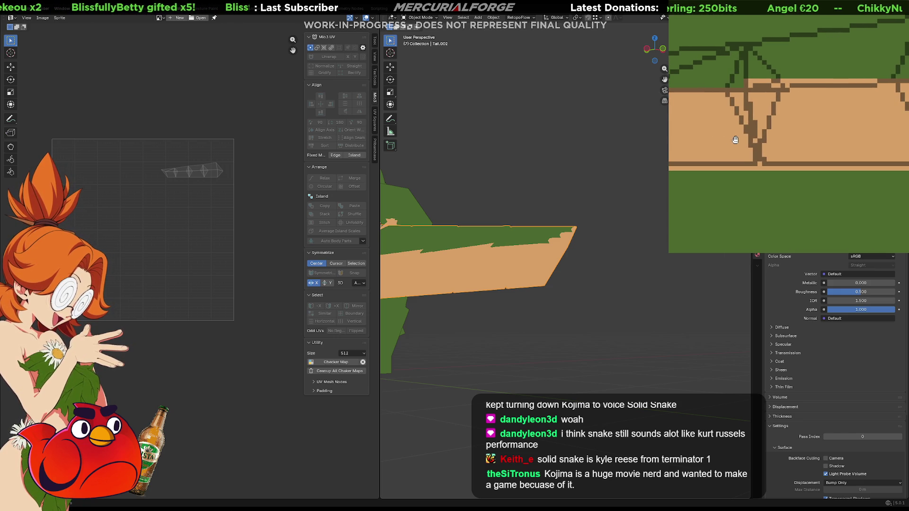
{"action": "middle_click_drag", "start_coordinate": [794, 136], "coordinate": [752, 126]}
{"action": "scroll", "coordinate": [776, 134], "scroll_direction": "down", "scroll_amount": 3}
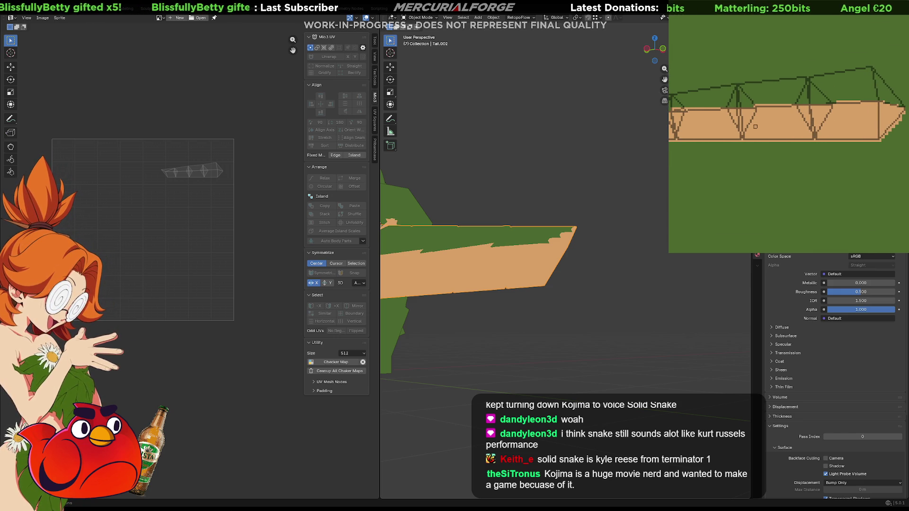
{"action": "middle_click_drag", "start_coordinate": [541, 213], "coordinate": [551, 212]}
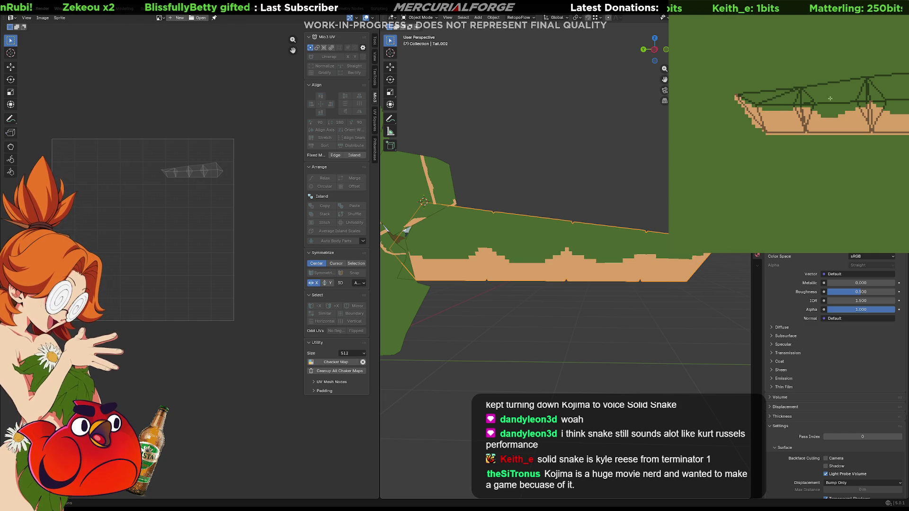
- Orbit and zoom around the crocodile to inspect the painted tail, and bring the full texture into view
{"action": "scroll", "coordinate": [544, 273], "scroll_direction": "down", "scroll_amount": 5}
{"action": "mouse_move", "coordinate": [441, 287]}
{"action": "middle_mouse_down"}
{"action": "mouse_move", "coordinate": [614, 290]}
{"action": "mouse_move", "coordinate": [525, 289]}
{"action": "mouse_move", "coordinate": [618, 261]}
{"action": "mouse_move", "coordinate": [636, 215]}
{"action": "mouse_move", "coordinate": [607, 210]}
{"action": "mouse_move", "coordinate": [627, 255]}
{"action": "mouse_move", "coordinate": [667, 274]}
{"action": "middle_mouse_up"}
{"action": "scroll", "coordinate": [584, 288], "scroll_direction": "up", "scroll_amount": 6}
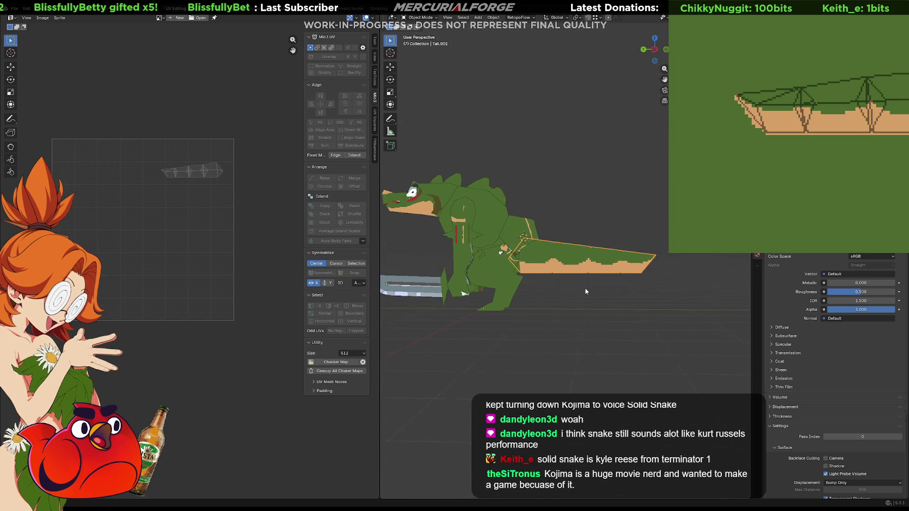
{"action": "middle_click_drag", "start_coordinate": [581, 283], "coordinate": [530, 246]}
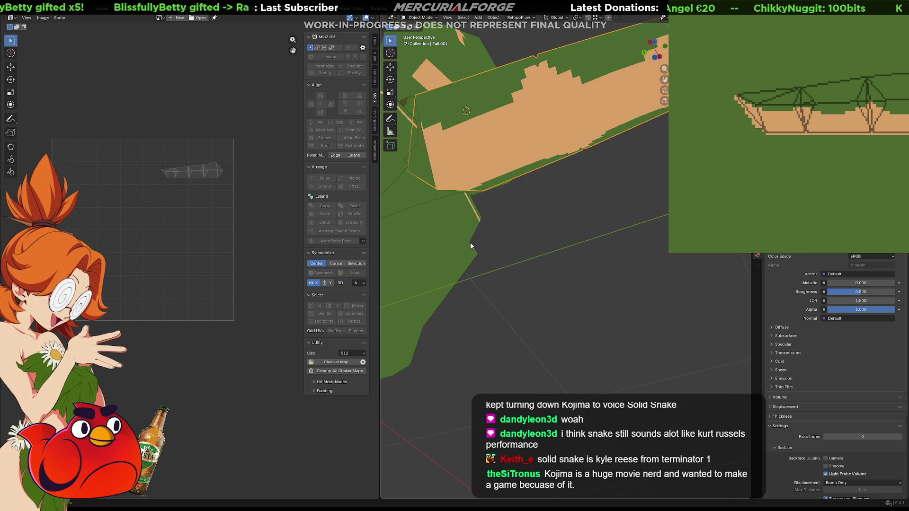
{"action": "scroll", "coordinate": [461, 170], "scroll_direction": "down", "scroll_amount": 4}
{"action": "mouse_move", "coordinate": [486, 162]}
{"action": "middle_mouse_down"}
{"action": "mouse_move", "coordinate": [479, 211]}
{"action": "mouse_move", "coordinate": [444, 215]}
{"action": "mouse_move", "coordinate": [466, 229]}
{"action": "middle_mouse_up"}
{"action": "scroll", "coordinate": [467, 228], "scroll_direction": "up", "scroll_amount": 6}
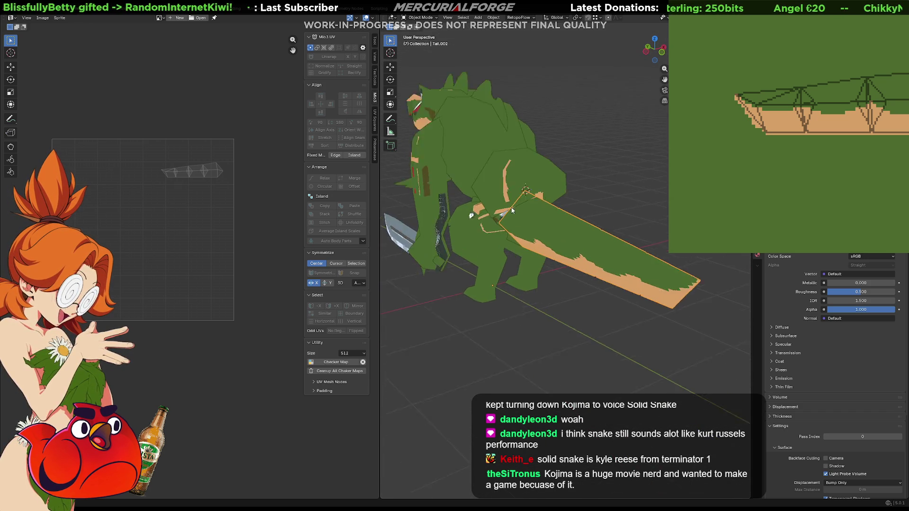
{"action": "mouse_move", "coordinate": [575, 241]}
{"action": "middle_mouse_down"}
{"action": "mouse_move", "coordinate": [567, 225]}
{"action": "mouse_move", "coordinate": [566, 247]}
{"action": "middle_mouse_up"}
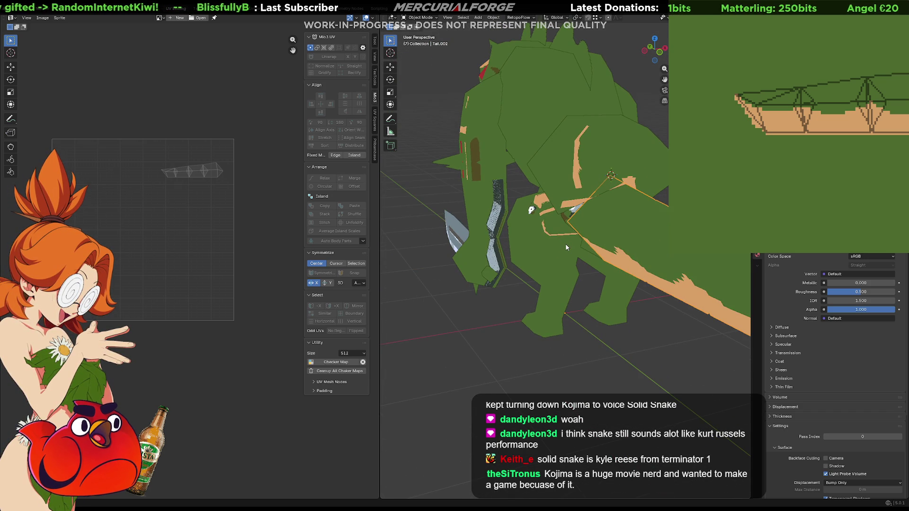
{"action": "scroll", "coordinate": [777, 149], "scroll_direction": "down", "scroll_amount": 5}
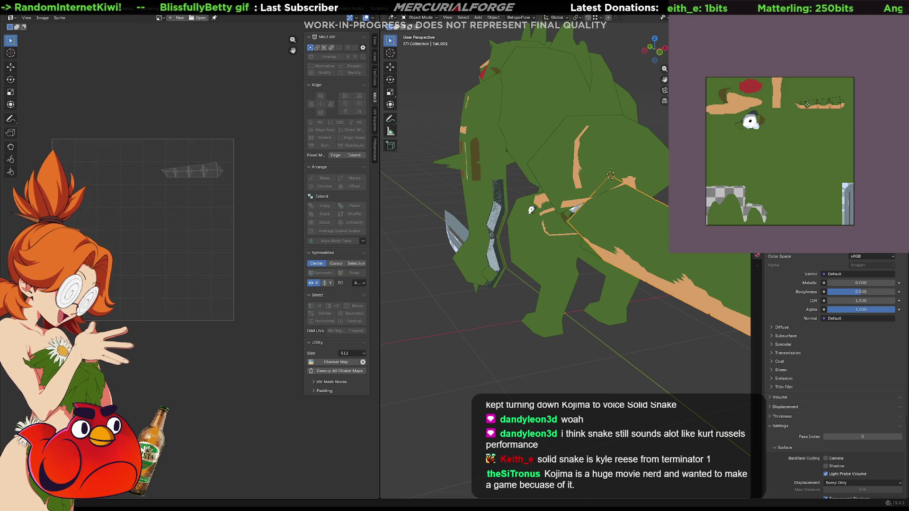
{"action": "mouse_move", "coordinate": [776, 149]}
{"action": "middle_mouse_down"}
{"action": "mouse_move", "coordinate": [819, 133]}
{"action": "mouse_move", "coordinate": [792, 137]}
{"action": "mouse_move", "coordinate": [808, 135]}
{"action": "mouse_move", "coordinate": [815, 150]}
{"action": "middle_mouse_up"}
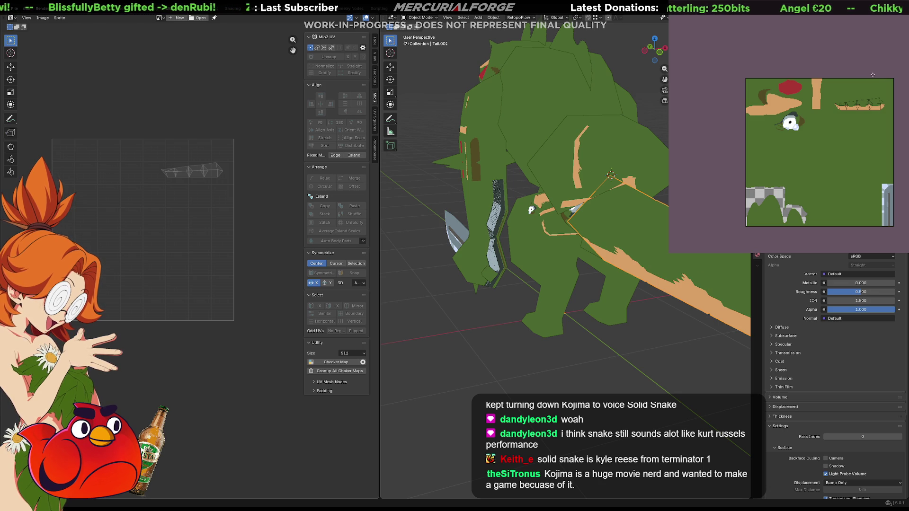
{"action": "mouse_move", "coordinate": [492, 232]}
{"action": "middle_mouse_down"}
{"action": "mouse_move", "coordinate": [584, 228]}
{"action": "mouse_move", "coordinate": [488, 236]}
{"action": "middle_mouse_up"}
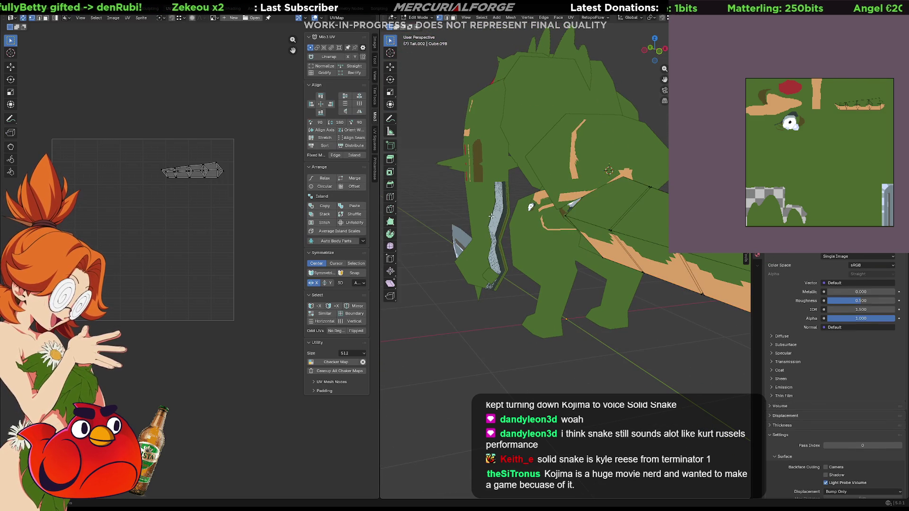
- Scale the arms' UV island down to about 0.64 and move it to a new position
{"action": "left_click", "coordinate": [491, 218]}
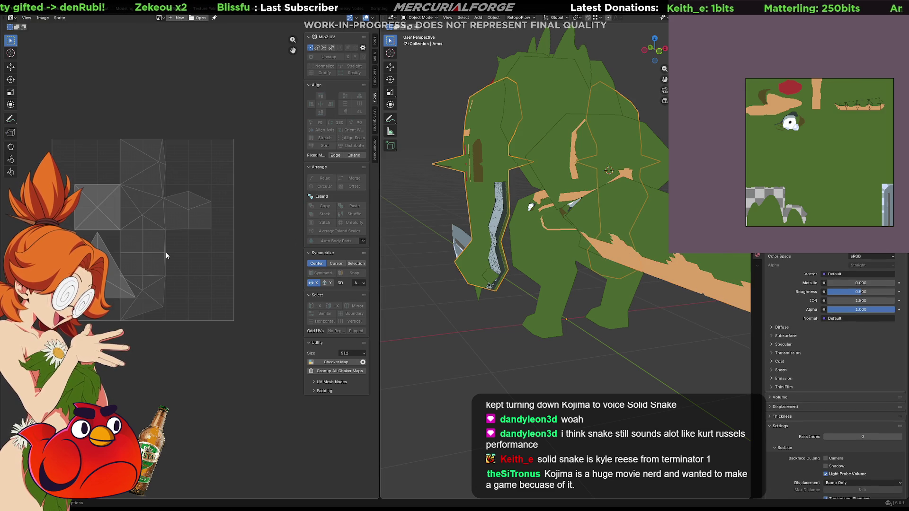
{"action": "key", "text": "Tab"}
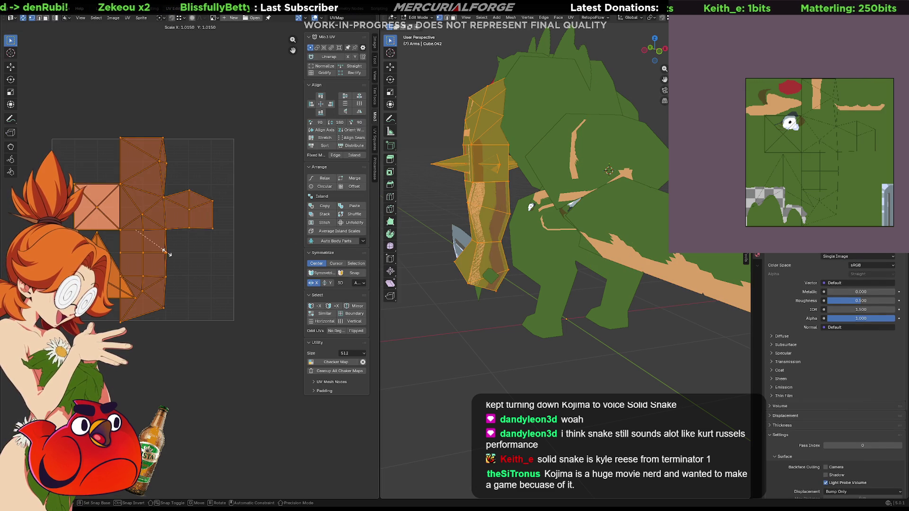
{"action": "key", "text": "s"}
{"action": "key", "text": "g"}
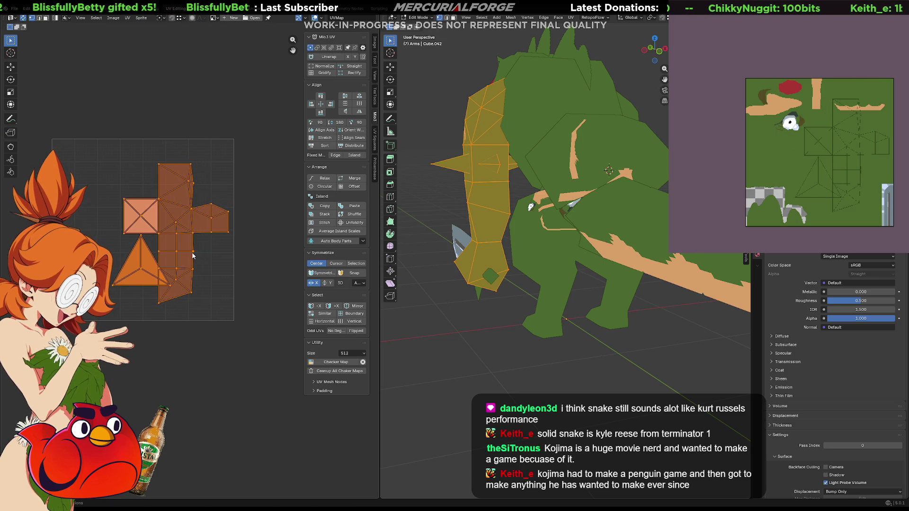
{"action": "key", "text": "s"}
{"action": "left_click", "coordinate": [177, 248]}
{"action": "key", "text": "g"}
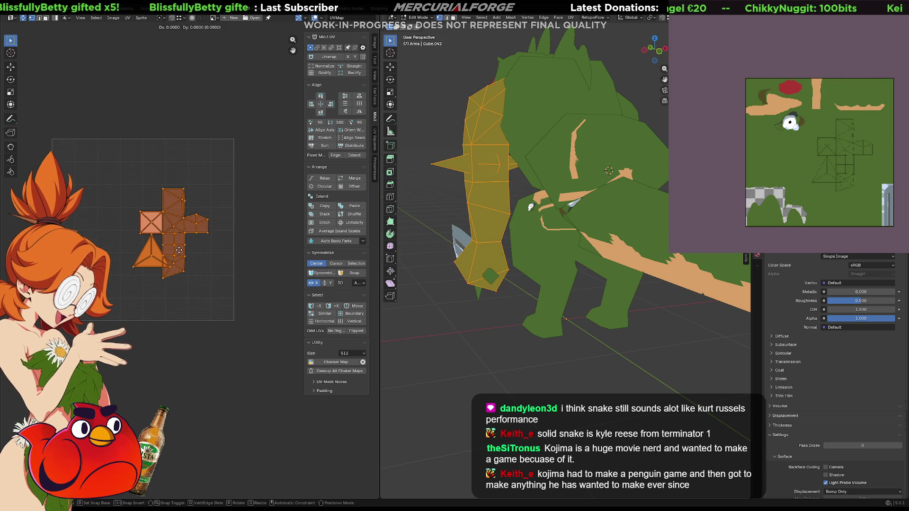
{"action": "left_click", "coordinate": [171, 247]}
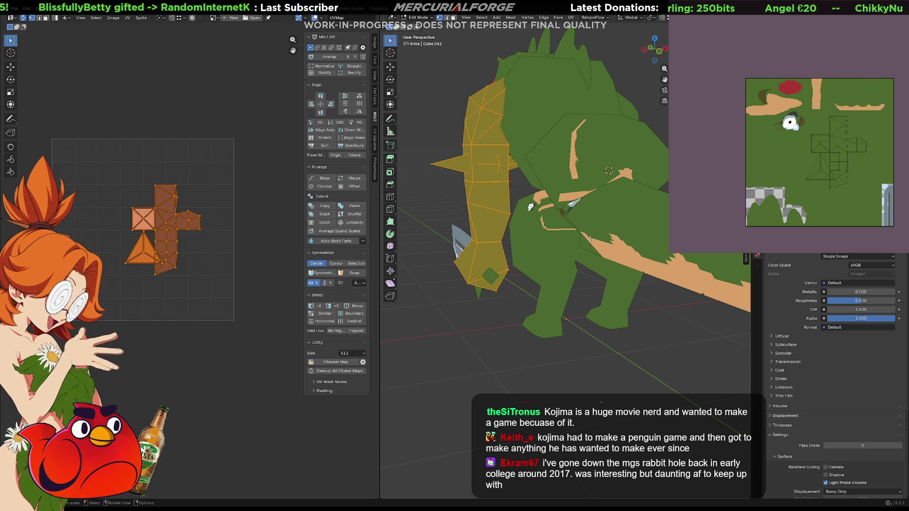
- Select the whole arm spike by picking one edge and using Select Linked
{"action": "mouse_move", "coordinate": [553, 242]}
{"action": "middle_mouse_down"}
{"action": "mouse_move", "coordinate": [648, 244]}
{"action": "mouse_move", "coordinate": [600, 275]}
{"action": "middle_mouse_up"}
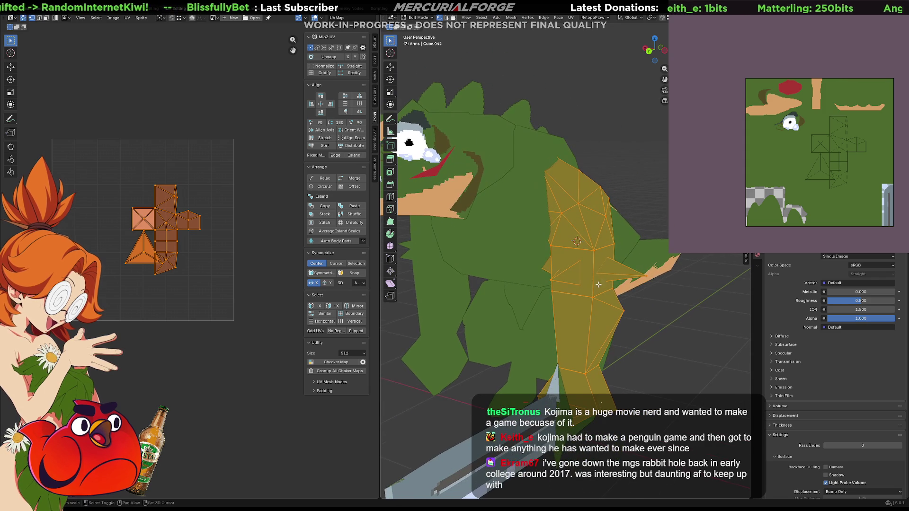
{"action": "left_click", "coordinate": [645, 279]}
{"action": "middle_click_drag", "start_coordinate": [645, 279], "coordinate": [646, 275]}
{"action": "key", "text": "ctrl+l"}
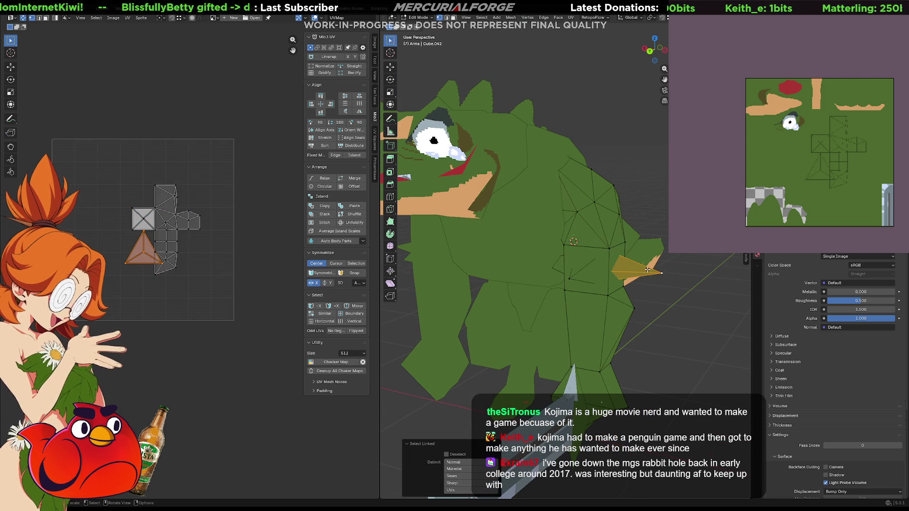
- Frame the arm spike, scale its UV triangle down, and move it to a new spot
{"action": "mouse_move", "coordinate": [573, 278]}
{"action": "middle_mouse_down"}
{"action": "mouse_move", "coordinate": [479, 251]}
{"action": "mouse_move", "coordinate": [568, 242]}
{"action": "mouse_move", "coordinate": [741, 268]}
{"action": "middle_mouse_up"}
{"action": "scroll", "coordinate": [586, 240], "scroll_direction": "up", "scroll_amount": 5}
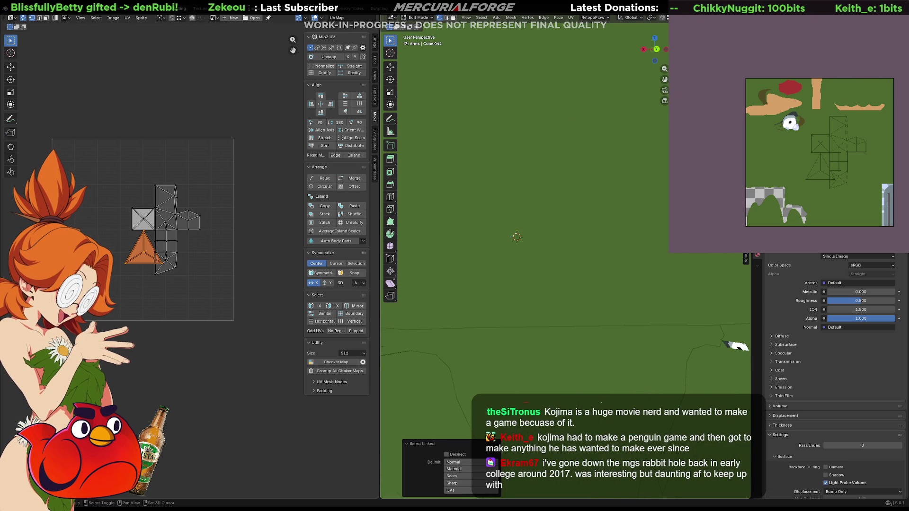
{"action": "key", "text": "KP_Decimal"}
{"action": "middle_click_drag", "start_coordinate": [740, 268], "coordinate": [638, 273]}
{"action": "scroll", "coordinate": [660, 339], "scroll_direction": "down", "scroll_amount": 5}
{"action": "middle_click_drag", "start_coordinate": [660, 339], "coordinate": [587, 292]}
{"action": "key", "text": "s"}
{"action": "left_click", "coordinate": [161, 170]}
{"action": "scroll", "coordinate": [174, 184], "scroll_direction": "down", "scroll_amount": 4}
{"action": "middle_click_drag", "start_coordinate": [175, 188], "coordinate": [199, 192]}
{"action": "key", "text": "g"}
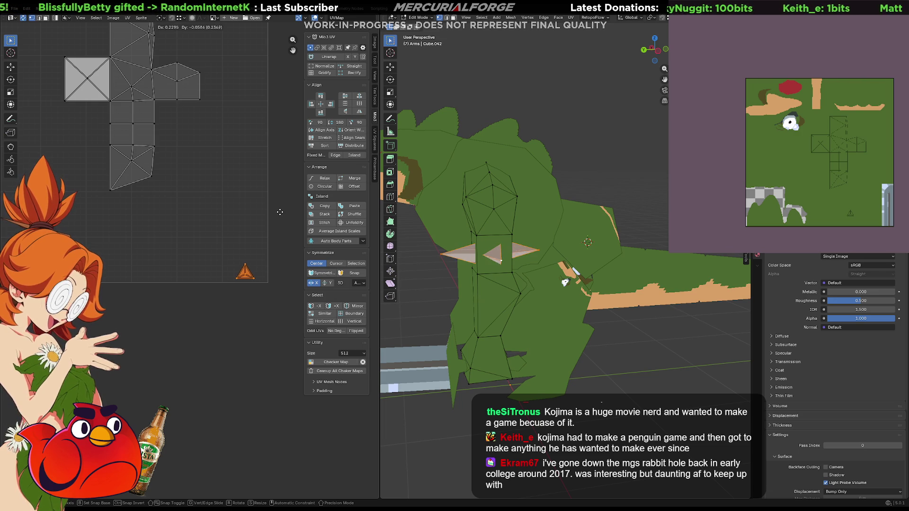
{"action": "left_click", "coordinate": [279, 212]}
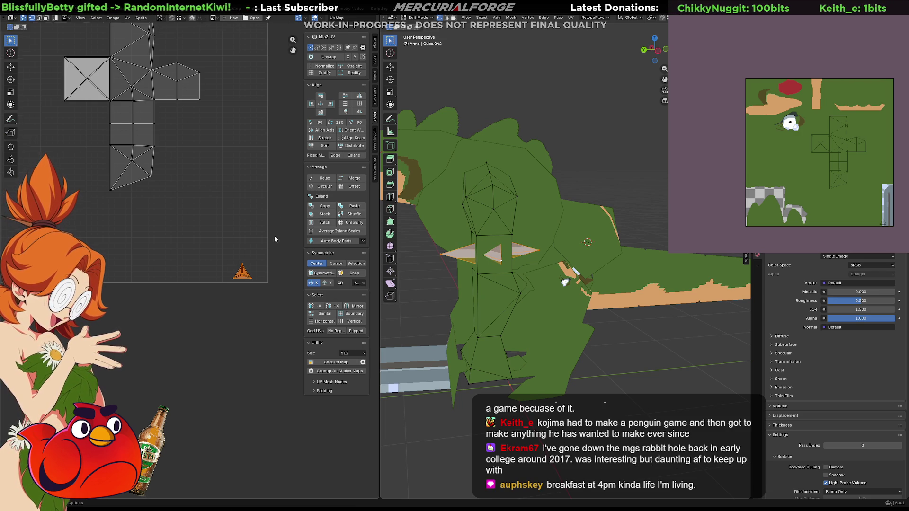
- Undo an over-shrink of the spike's UV triangle, shift it left, and deselect all faces
{"action": "scroll", "coordinate": [274, 240], "scroll_direction": "up", "scroll_amount": 1}
{"action": "scroll", "coordinate": [272, 244], "scroll_direction": "up", "scroll_amount": 1}
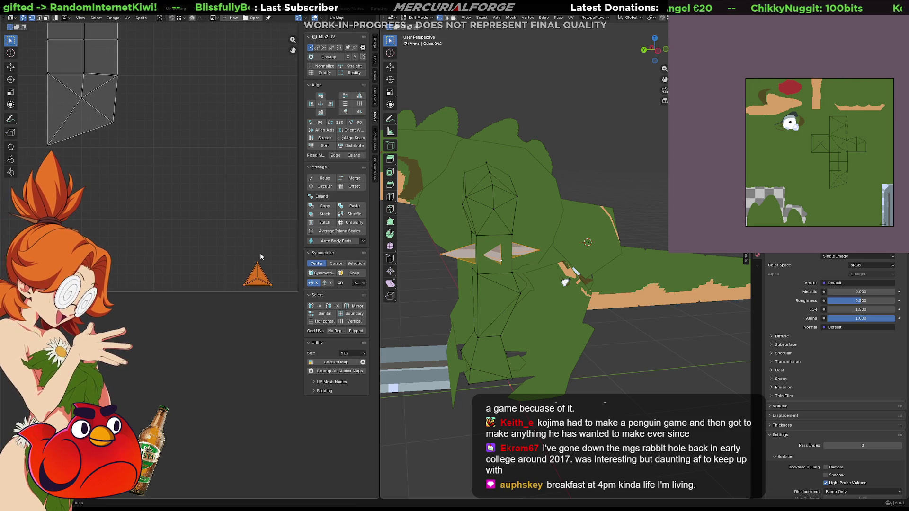
{"action": "scroll", "coordinate": [264, 263], "scroll_direction": "up", "scroll_amount": 2}
{"action": "mouse_move", "coordinate": [284, 257]}
{"action": "middle_mouse_down"}
{"action": "mouse_move", "coordinate": [249, 262]}
{"action": "mouse_move", "coordinate": [185, 240]}
{"action": "middle_mouse_up"}
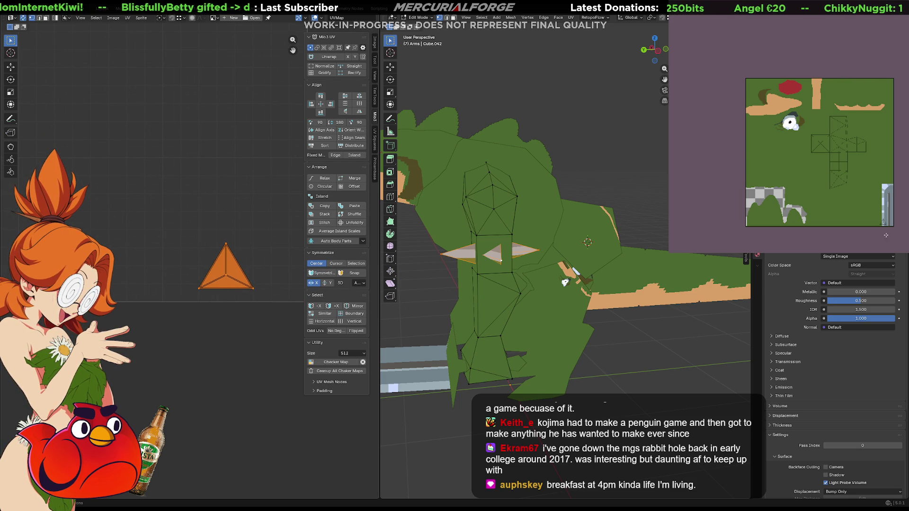
{"action": "scroll", "coordinate": [890, 223], "scroll_direction": "up", "scroll_amount": 6}
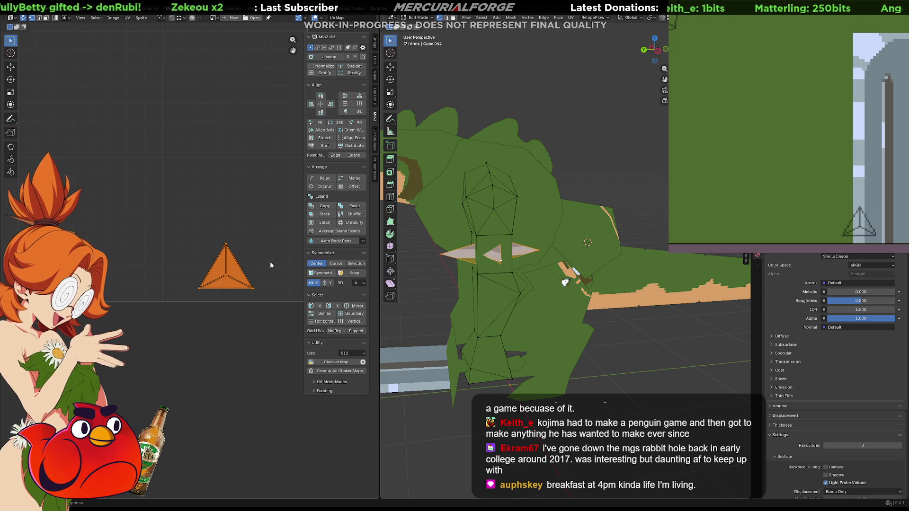
{"action": "key", "text": "s"}
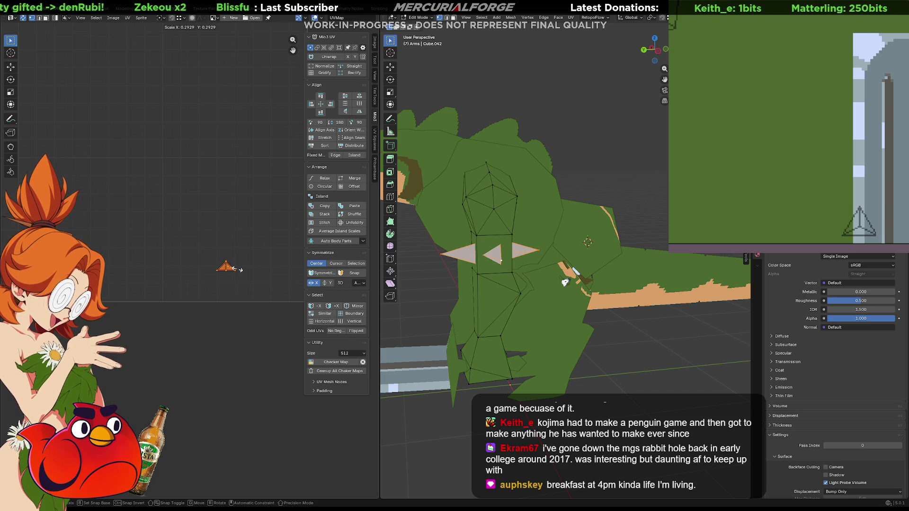
{"action": "left_click", "coordinate": [234, 271]}
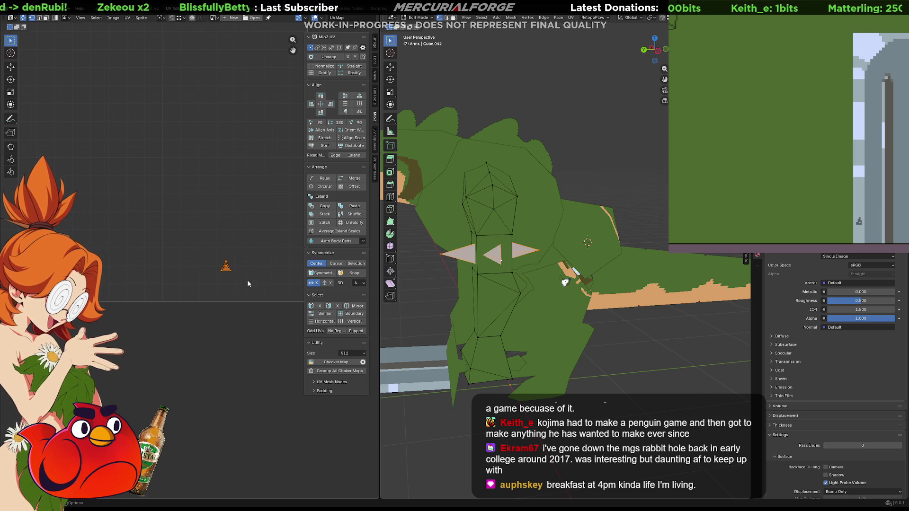
{"action": "scroll", "coordinate": [568, 260], "scroll_direction": "down", "scroll_amount": 5}
{"action": "mouse_move", "coordinate": [545, 260]}
{"action": "middle_mouse_down"}
{"action": "mouse_move", "coordinate": [595, 259]}
{"action": "mouse_move", "coordinate": [516, 263]}
{"action": "middle_mouse_up"}
{"action": "key", "text": "ctrl+z"}
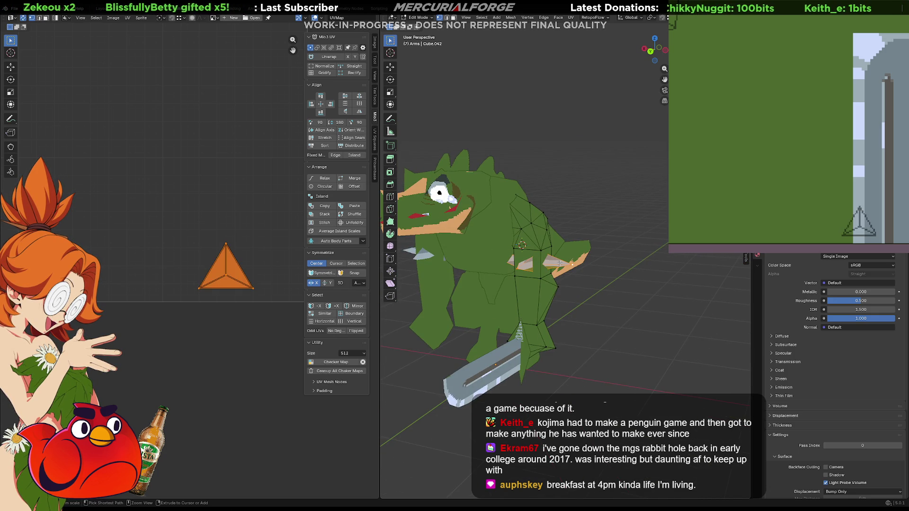
{"action": "key", "text": "g"}
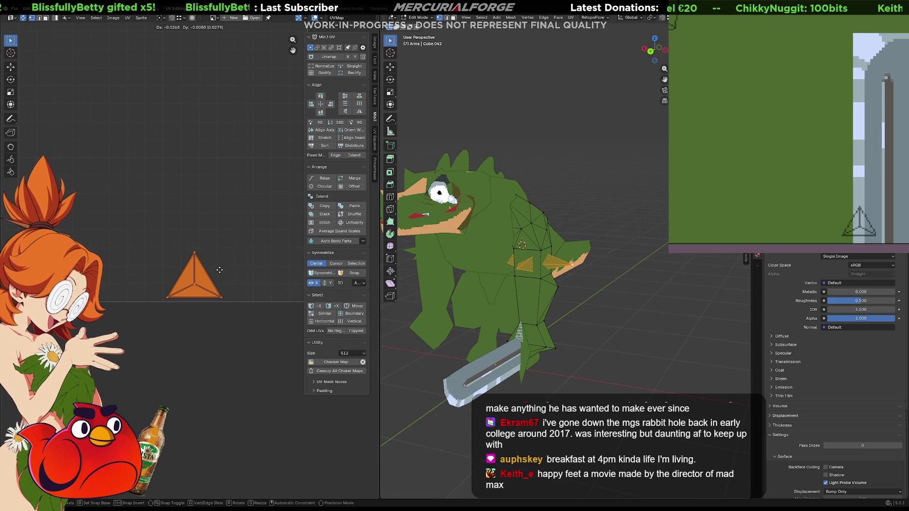
{"action": "left_click", "coordinate": [161, 271]}
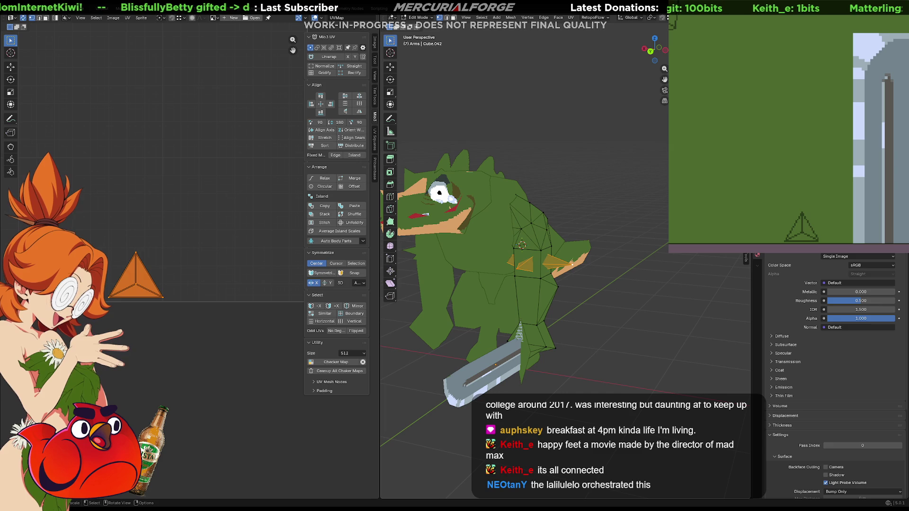
{"action": "key", "text": "alt+a"}
- Return to Object Mode, select the Tail.001 piece and view it up close from behind
{"action": "key", "text": "Tab"}
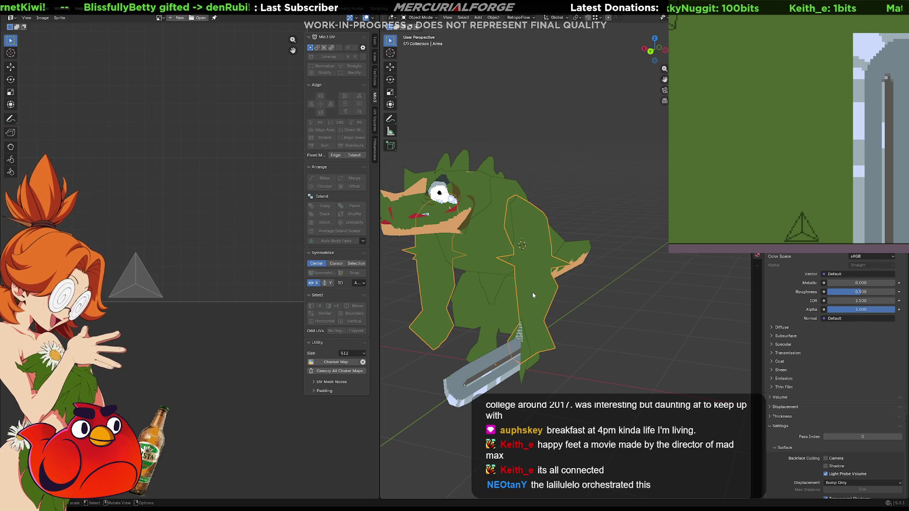
{"action": "mouse_move", "coordinate": [532, 291]}
{"action": "middle_mouse_down"}
{"action": "mouse_move", "coordinate": [626, 301]}
{"action": "mouse_move", "coordinate": [583, 301]}
{"action": "mouse_move", "coordinate": [527, 288]}
{"action": "mouse_move", "coordinate": [677, 292]}
{"action": "mouse_move", "coordinate": [463, 286]}
{"action": "mouse_move", "coordinate": [595, 262]}
{"action": "mouse_move", "coordinate": [619, 267]}
{"action": "middle_mouse_up"}
{"action": "scroll", "coordinate": [513, 277], "scroll_direction": "up", "scroll_amount": 5}
{"action": "scroll", "coordinate": [522, 267], "scroll_direction": "down", "scroll_amount": 3}
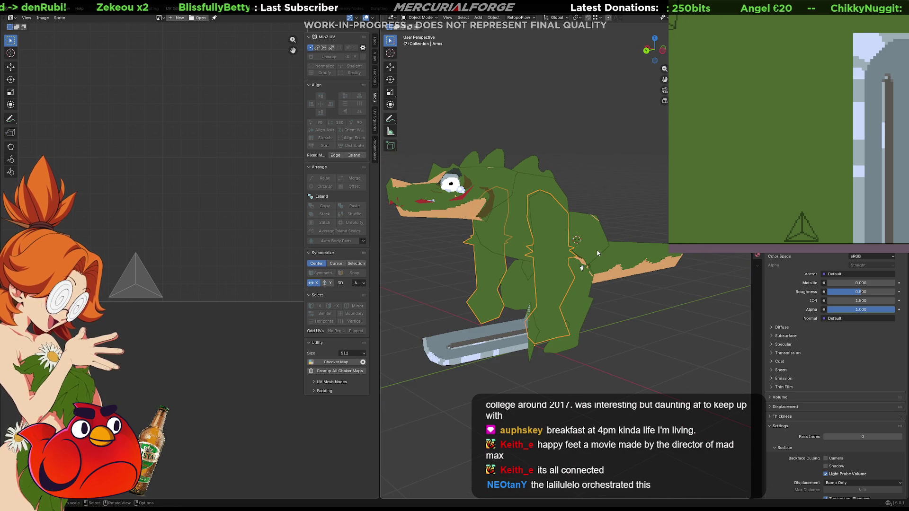
{"action": "left_click", "coordinate": [576, 235]}
{"action": "scroll", "coordinate": [574, 233], "scroll_direction": "down", "scroll_amount": 2}
{"action": "mouse_move", "coordinate": [574, 233]}
{"action": "middle_mouse_down"}
{"action": "mouse_move", "coordinate": [638, 234]}
{"action": "mouse_move", "coordinate": [522, 326]}
{"action": "mouse_move", "coordinate": [553, 289]}
{"action": "mouse_move", "coordinate": [659, 272]}
{"action": "mouse_move", "coordinate": [523, 262]}
{"action": "mouse_move", "coordinate": [645, 256]}
{"action": "mouse_move", "coordinate": [591, 259]}
{"action": "mouse_move", "coordinate": [644, 257]}
{"action": "mouse_move", "coordinate": [598, 266]}
{"action": "mouse_move", "coordinate": [616, 278]}
{"action": "mouse_move", "coordinate": [612, 295]}
{"action": "mouse_move", "coordinate": [596, 289]}
{"action": "mouse_move", "coordinate": [621, 272]}
{"action": "mouse_move", "coordinate": [580, 273]}
{"action": "middle_mouse_up"}
{"action": "scroll", "coordinate": [563, 279], "scroll_direction": "up", "scroll_amount": 4}
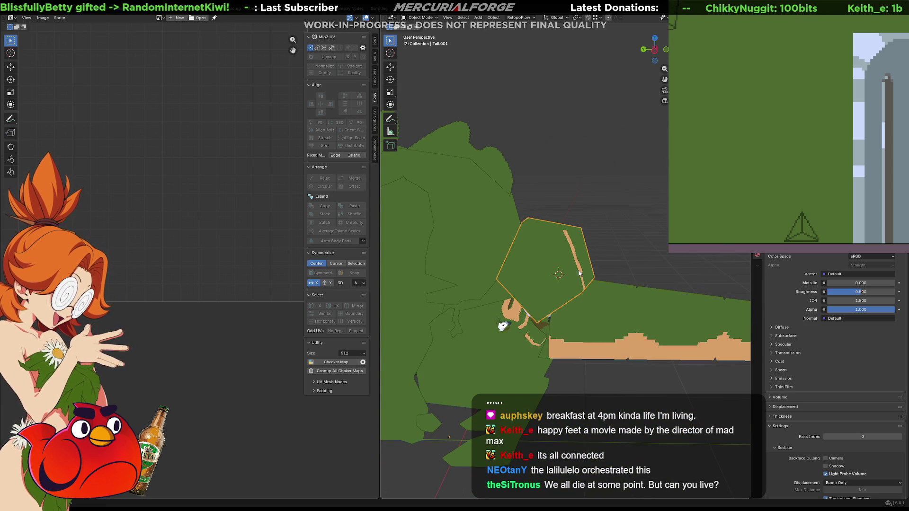
- Reproject Tail.001's UVs from the front orthographic view and move the island to a new texture spot
{"action": "key", "text": "Tab"}
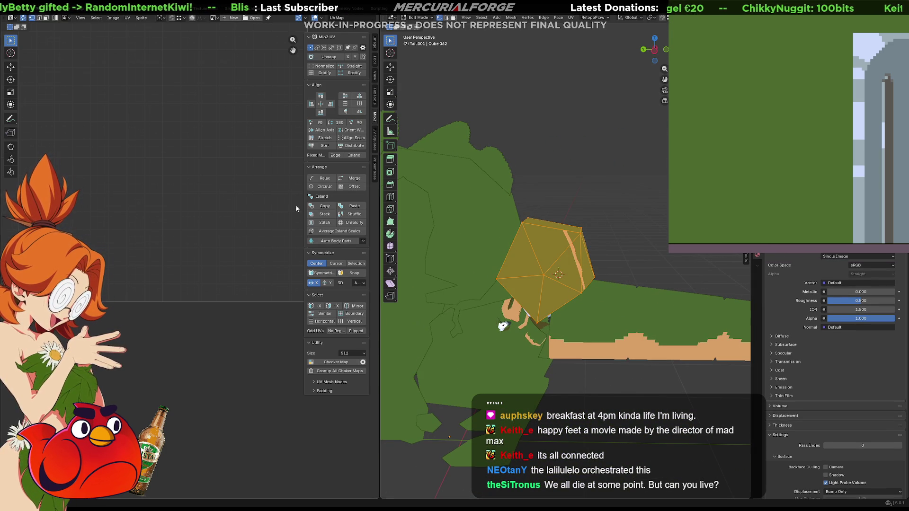
{"action": "middle_click_drag", "start_coordinate": [153, 215], "coordinate": [174, 253]}
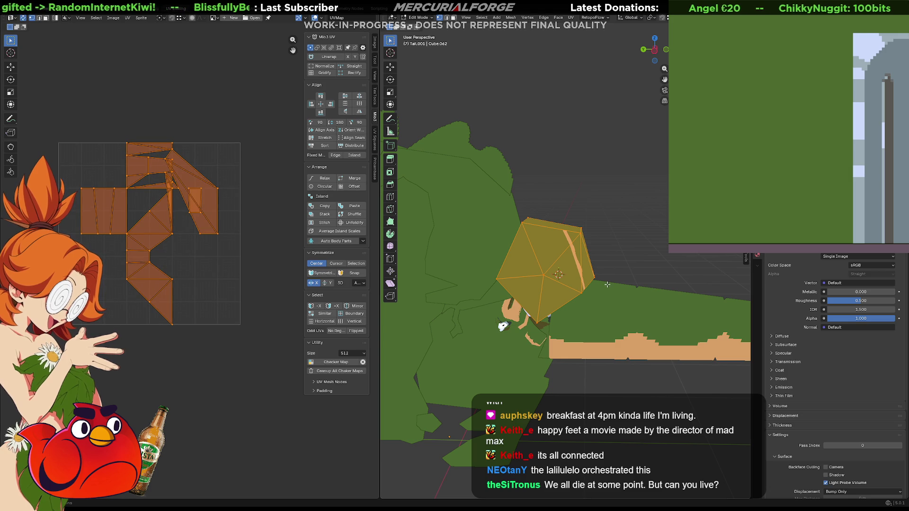
{"action": "key", "text": "KP_1"}
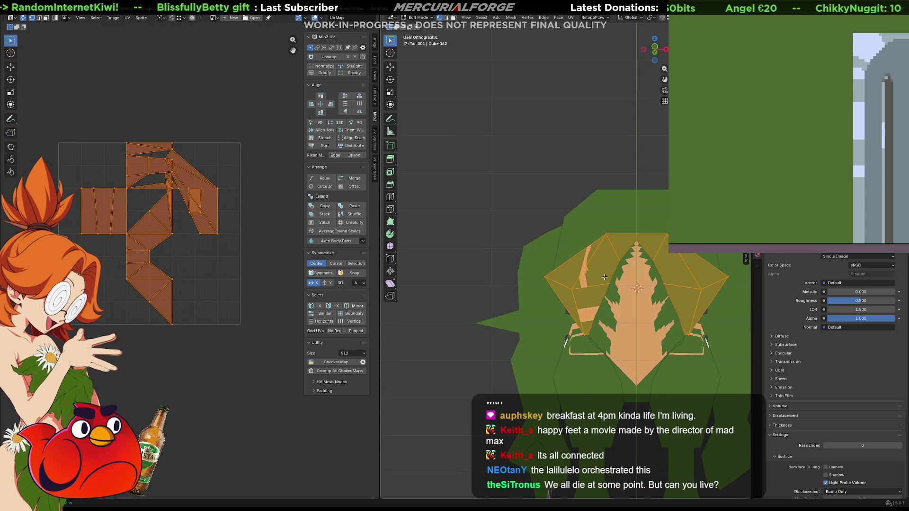
{"action": "key", "text": "KP_8"}
{"action": "key", "text": "KP_2"}
{"action": "key", "text": "KP_2"}
{"action": "key", "text": "KP_2"}
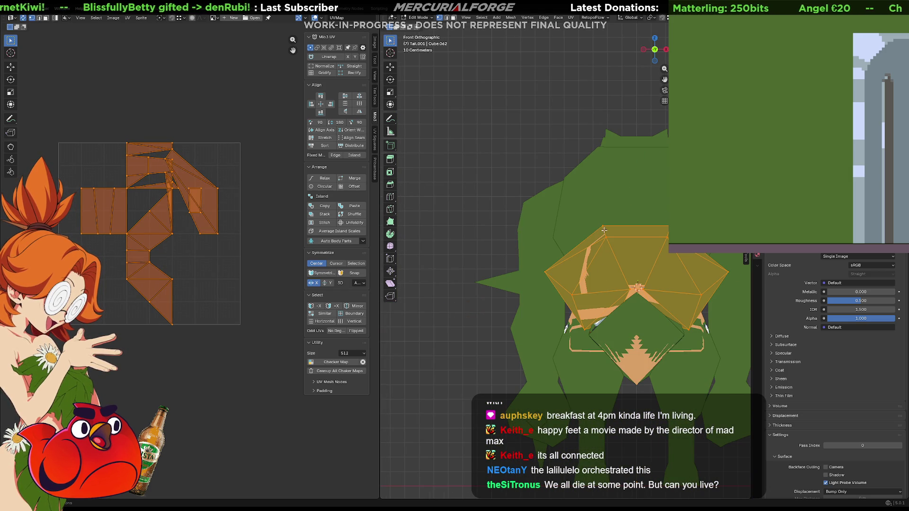
{"action": "key", "text": "u"}
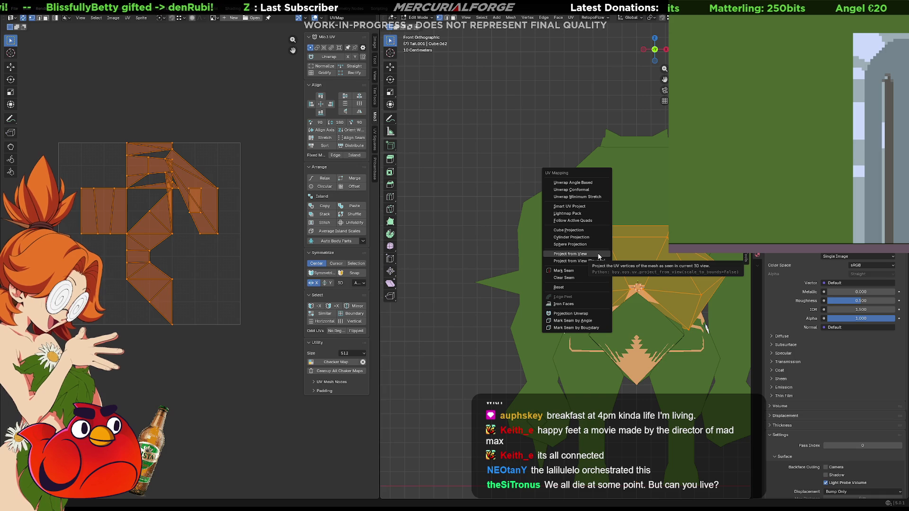
{"action": "left_click", "coordinate": [599, 256]}
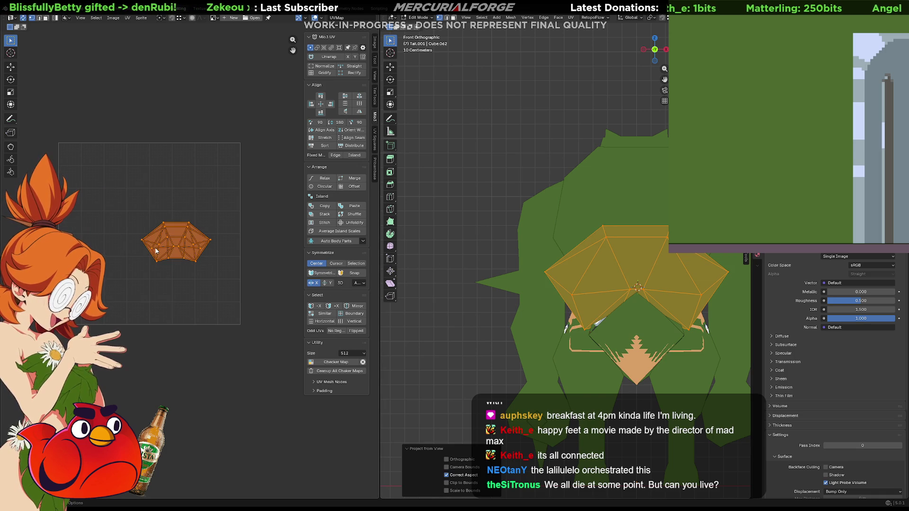
{"action": "key", "text": "g"}
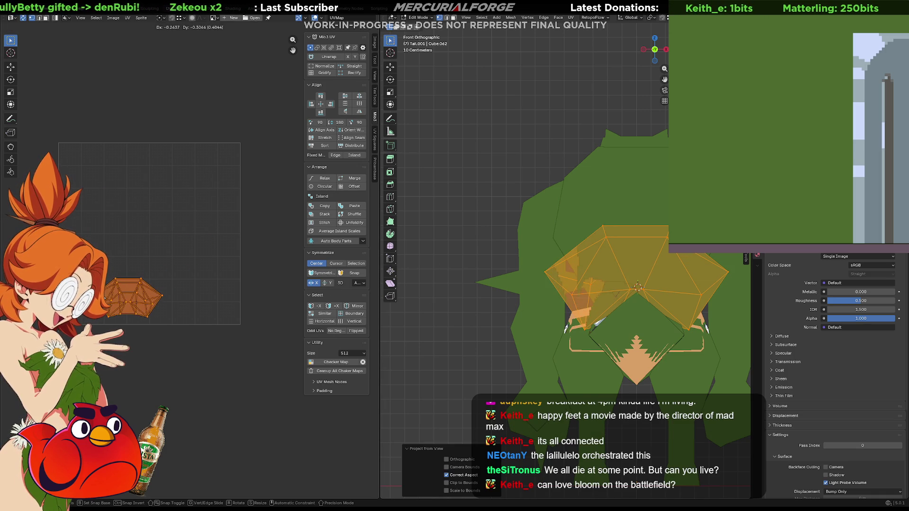
{"action": "left_click", "coordinate": [129, 273]}
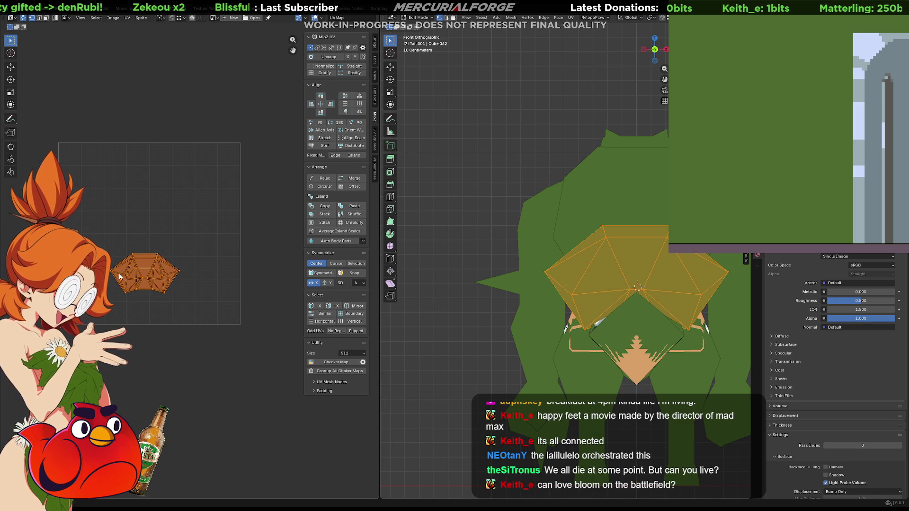
{"action": "scroll", "coordinate": [833, 175], "scroll_direction": "down", "scroll_amount": 5}
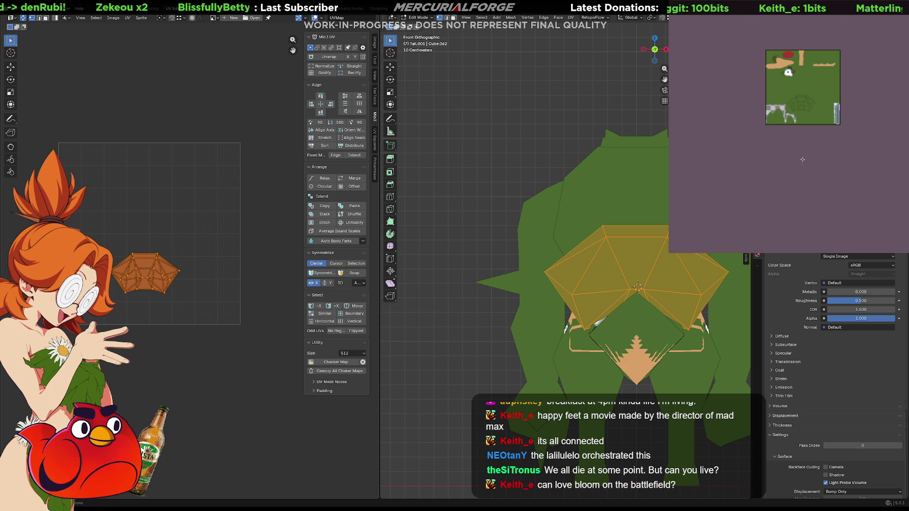
- Outline an area of the texture in dark red and fill it dark red
{"action": "scroll", "coordinate": [834, 174], "scroll_direction": "up", "scroll_amount": 6}
{"action": "middle_click_drag", "start_coordinate": [810, 172], "coordinate": [785, 175]}
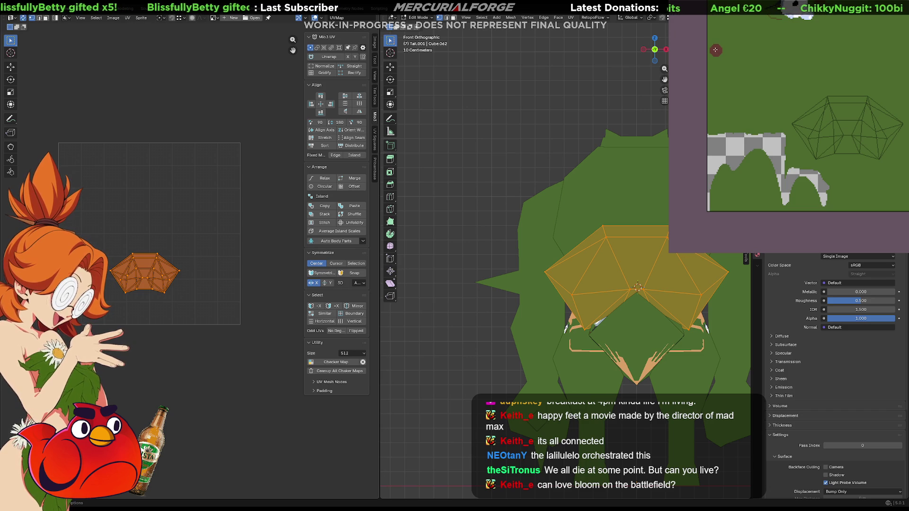
{"action": "mouse_move", "coordinate": [836, 93]}
{"action": "left_mouse_down"}
{"action": "mouse_move", "coordinate": [794, 125]}
{"action": "mouse_move", "coordinate": [816, 155]}
{"action": "mouse_move", "coordinate": [881, 155]}
{"action": "mouse_move", "coordinate": [900, 122]}
{"action": "mouse_move", "coordinate": [874, 106]}
{"action": "mouse_move", "coordinate": [832, 100]}
{"action": "left_mouse_up"}
{"action": "left_click", "coordinate": [866, 145]}
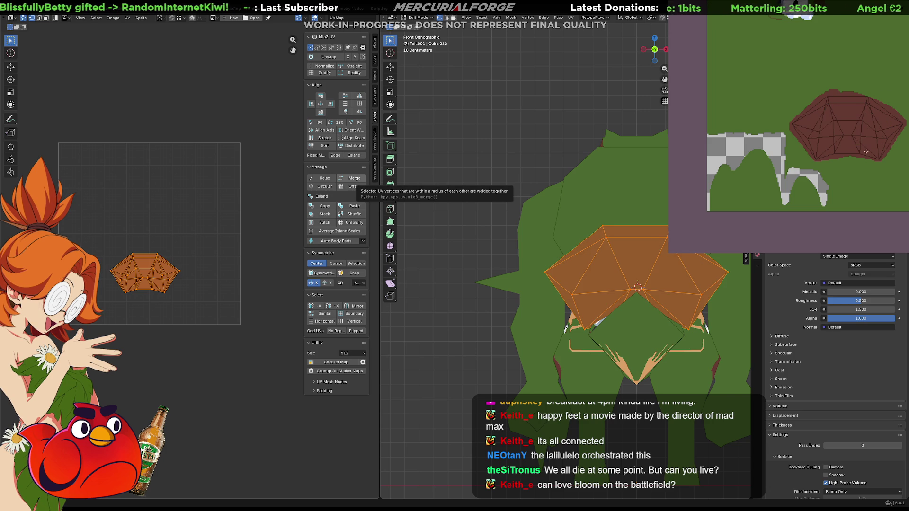
- Deselect the tail faces and view the crocodile from the side in perspective
{"action": "left_click", "coordinate": [474, 178]}
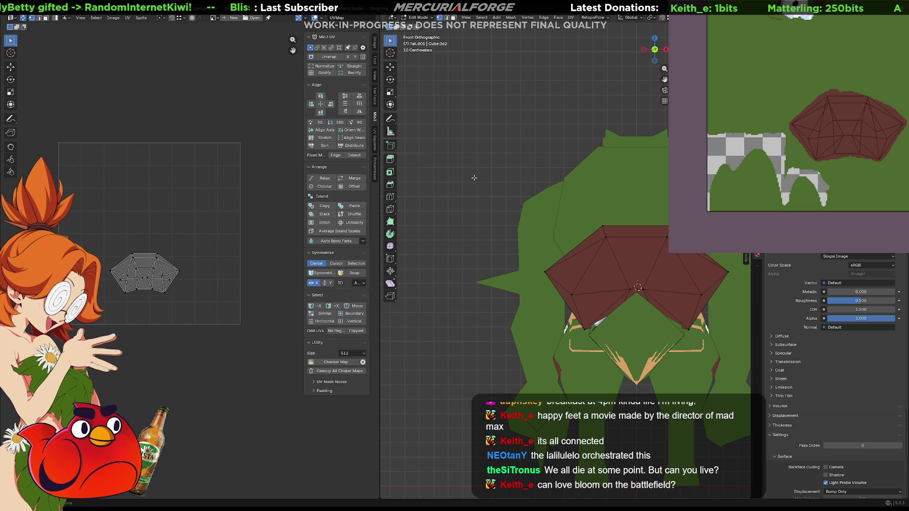
{"action": "key", "text": "KP_5"}
{"action": "scroll", "coordinate": [474, 178], "scroll_direction": "down", "scroll_amount": 1}
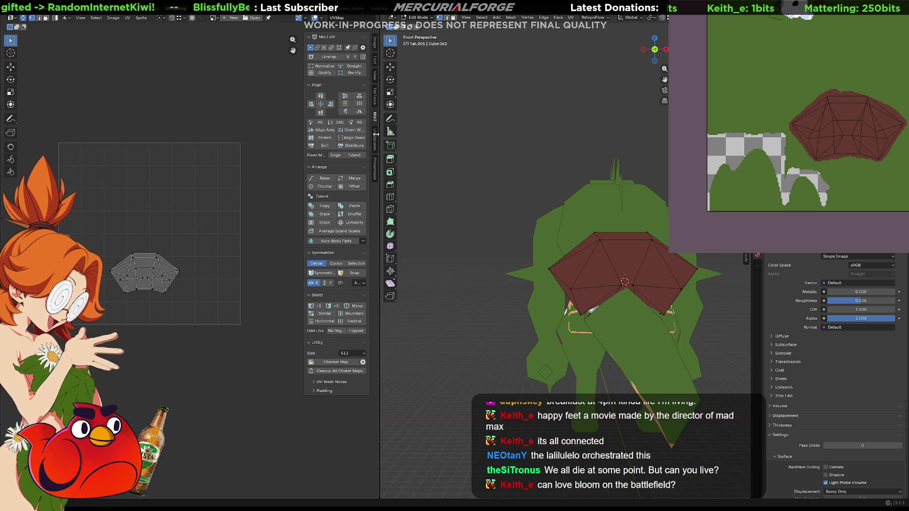
{"action": "middle_click_drag", "start_coordinate": [455, 225], "coordinate": [610, 290]}
{"action": "scroll", "coordinate": [607, 279], "scroll_direction": "up", "scroll_amount": 3}
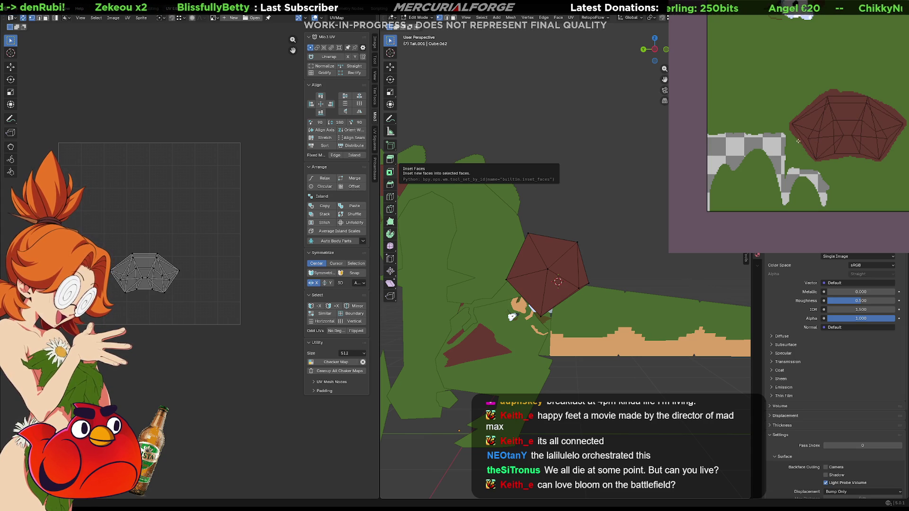
- Undo the stray brown strokes, draw a dividing line, and fill the upper area lighter brown
{"action": "left_click_drag", "start_coordinate": [802, 143], "coordinate": [810, 155]}
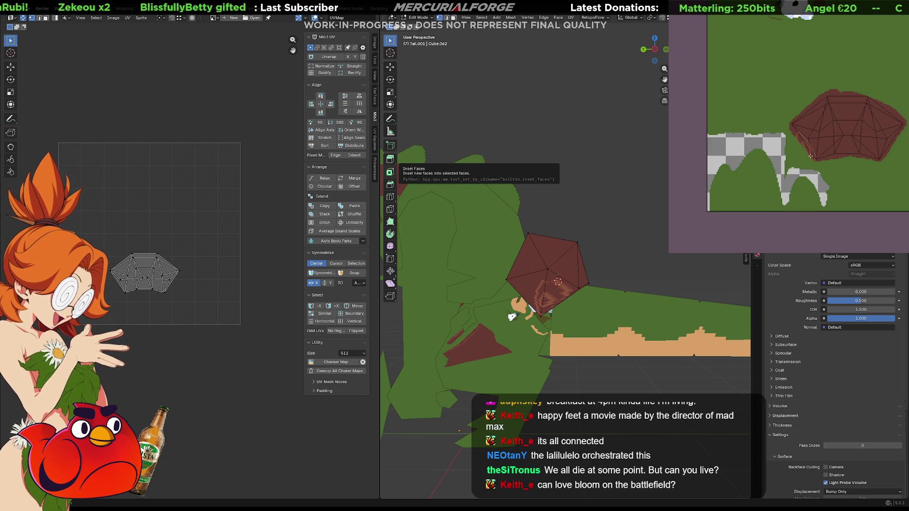
{"action": "key", "text": "ctrl+z"}
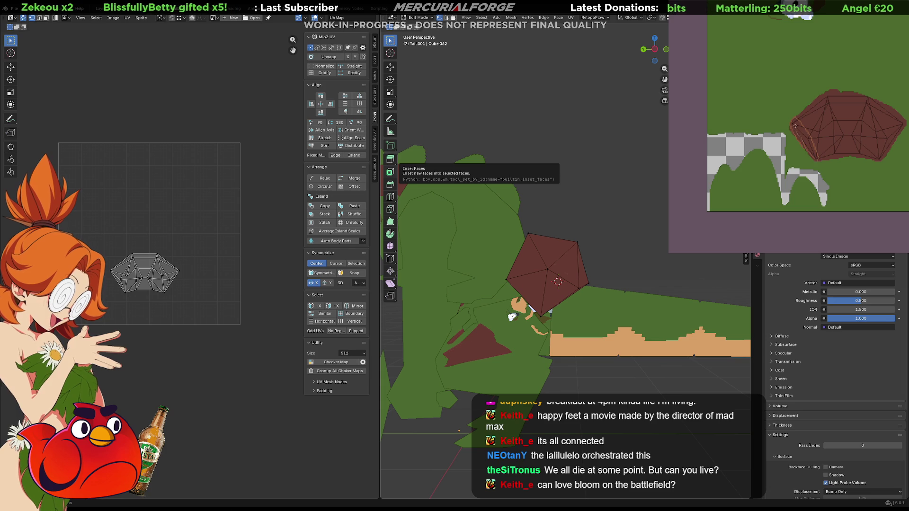
{"action": "key", "text": "ctrl+z"}
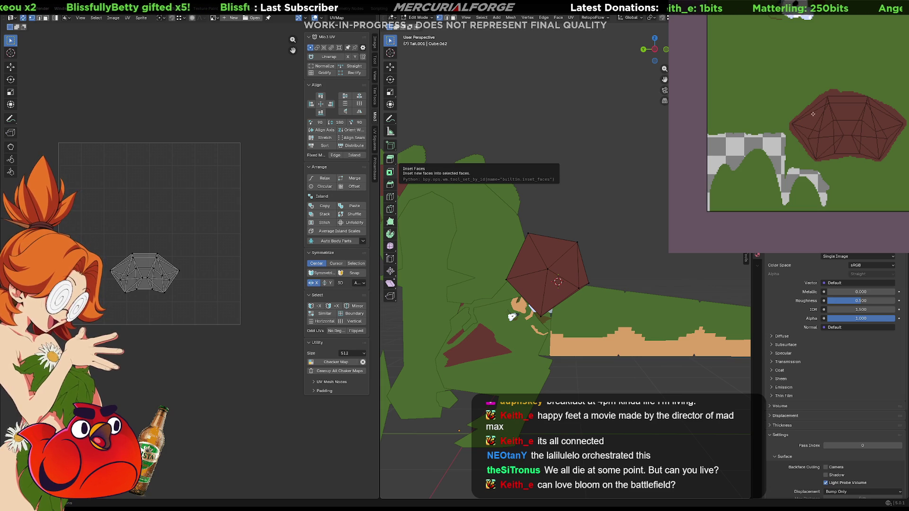
{"action": "left_click_drag", "start_coordinate": [813, 111], "coordinate": [850, 135]}
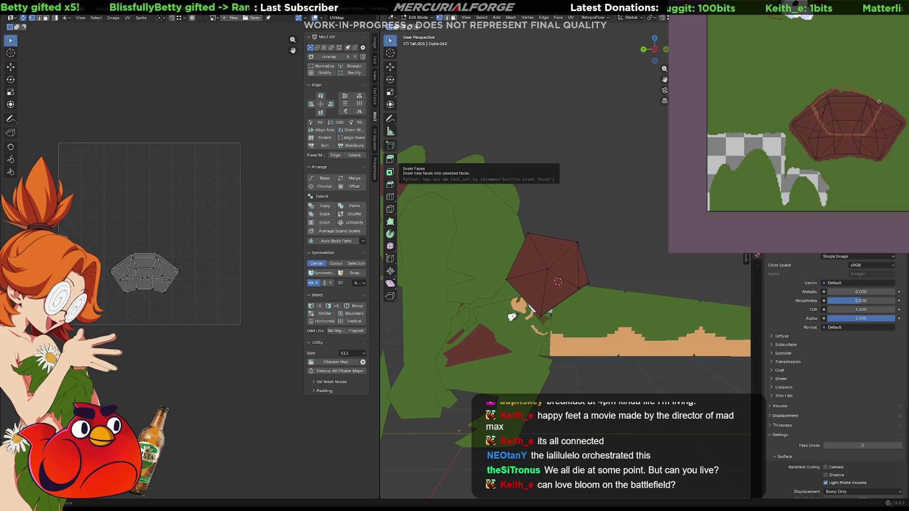
{"action": "left_click", "coordinate": [847, 124]}
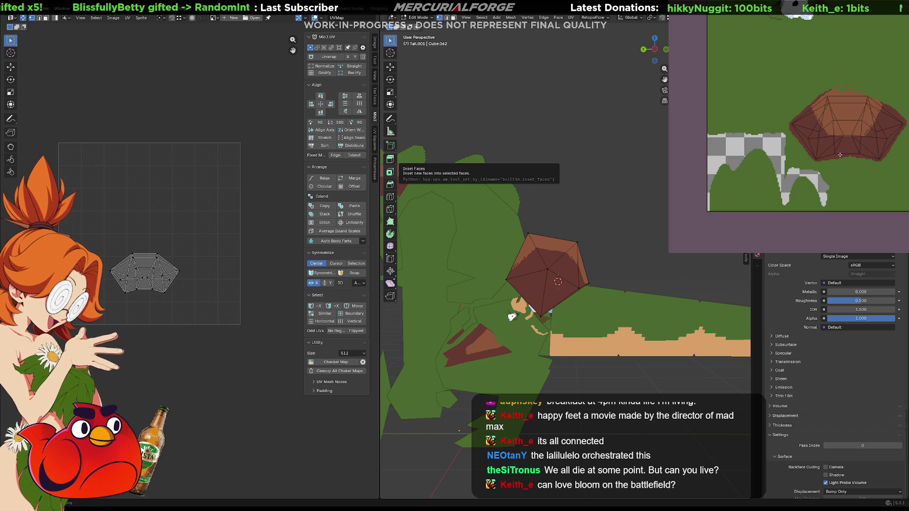
- Orbit around the crocodile to inspect the recoloured piece, then leave Edit Mode
{"action": "mouse_move", "coordinate": [426, 213]}
{"action": "middle_mouse_down"}
{"action": "mouse_move", "coordinate": [473, 246]}
{"action": "mouse_move", "coordinate": [562, 269]}
{"action": "mouse_move", "coordinate": [486, 273]}
{"action": "mouse_move", "coordinate": [456, 305]}
{"action": "mouse_move", "coordinate": [647, 279]}
{"action": "mouse_move", "coordinate": [501, 287]}
{"action": "middle_mouse_up"}
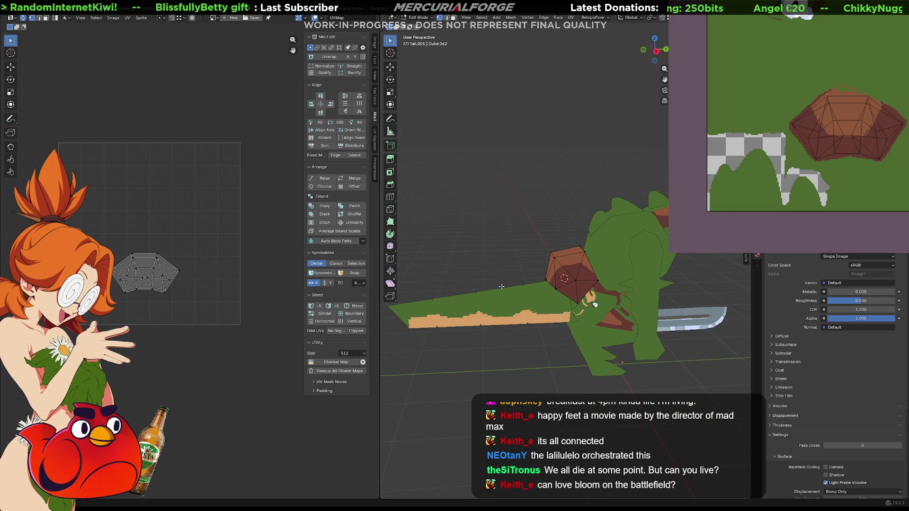
{"action": "mouse_move", "coordinate": [575, 286]}
{"action": "middle_mouse_down"}
{"action": "mouse_move", "coordinate": [598, 298]}
{"action": "mouse_move", "coordinate": [604, 280]}
{"action": "mouse_move", "coordinate": [688, 293]}
{"action": "mouse_move", "coordinate": [532, 258]}
{"action": "mouse_move", "coordinate": [580, 251]}
{"action": "middle_mouse_up"}
{"action": "key", "text": "Tab"}
- Move the brown head face's UVs onto another texture area, then select Cube.003
{"action": "left_click", "coordinate": [549, 227]}
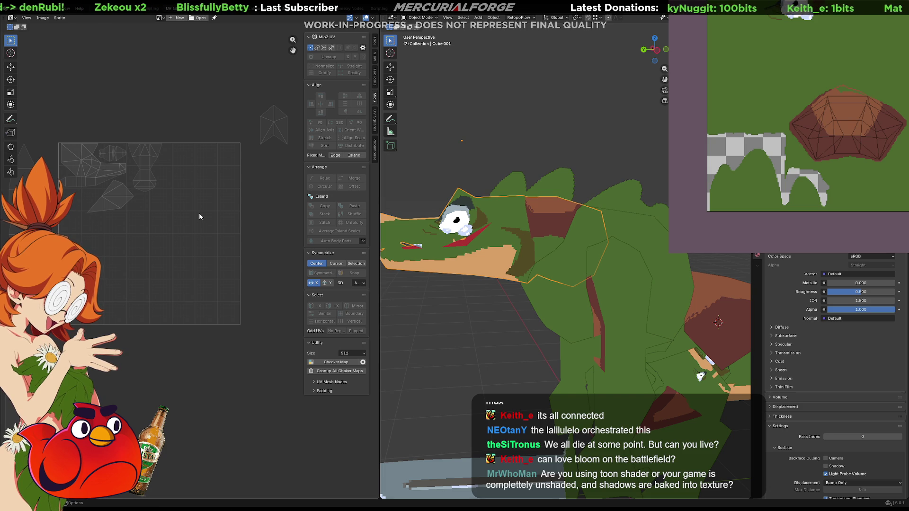
{"action": "mouse_move", "coordinate": [183, 207]}
{"action": "middle_mouse_down"}
{"action": "mouse_move", "coordinate": [195, 224]}
{"action": "mouse_move", "coordinate": [246, 204]}
{"action": "mouse_move", "coordinate": [227, 197]}
{"action": "mouse_move", "coordinate": [221, 210]}
{"action": "middle_mouse_up"}
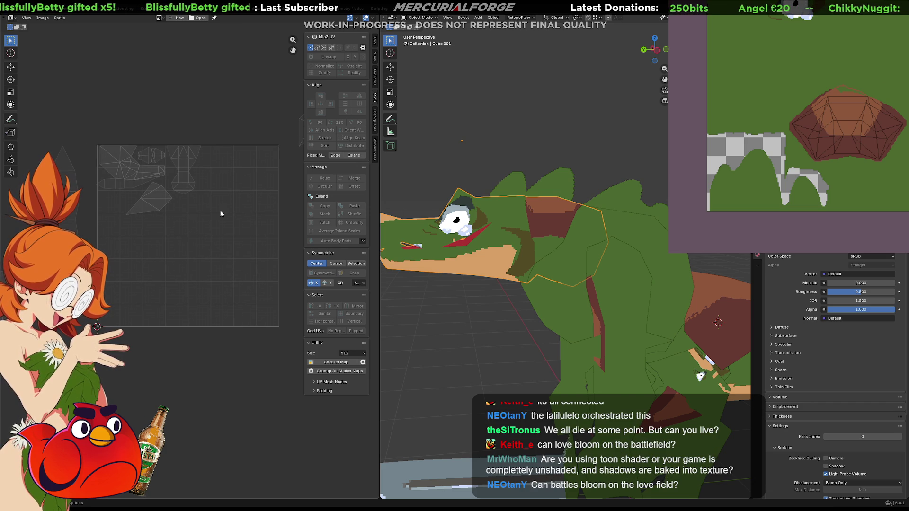
{"action": "key", "text": "Tab"}
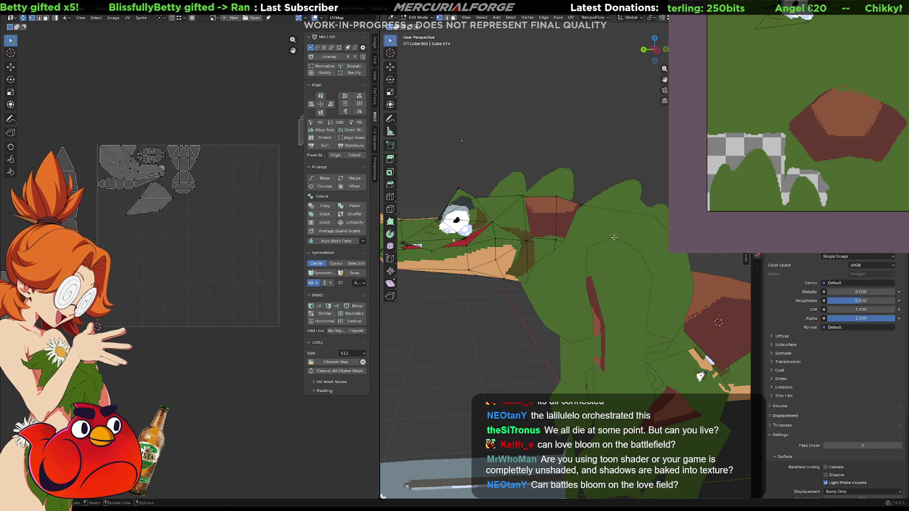
{"action": "left_click", "coordinate": [546, 214]}
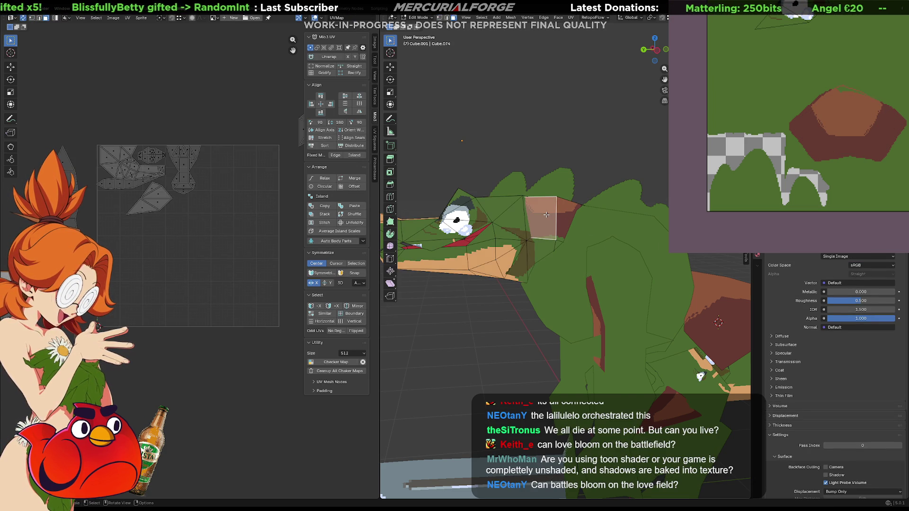
{"action": "scroll", "coordinate": [166, 225], "scroll_direction": "down", "scroll_amount": 2}
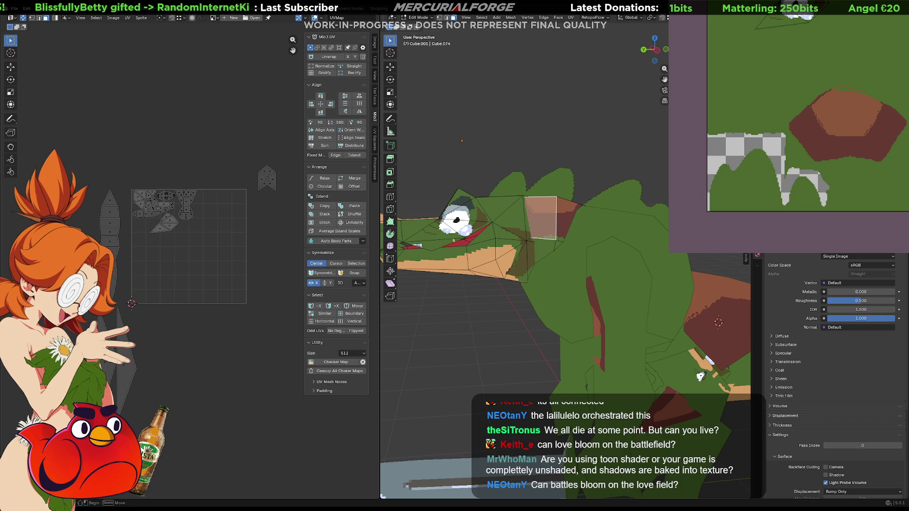
{"action": "key", "text": "g"}
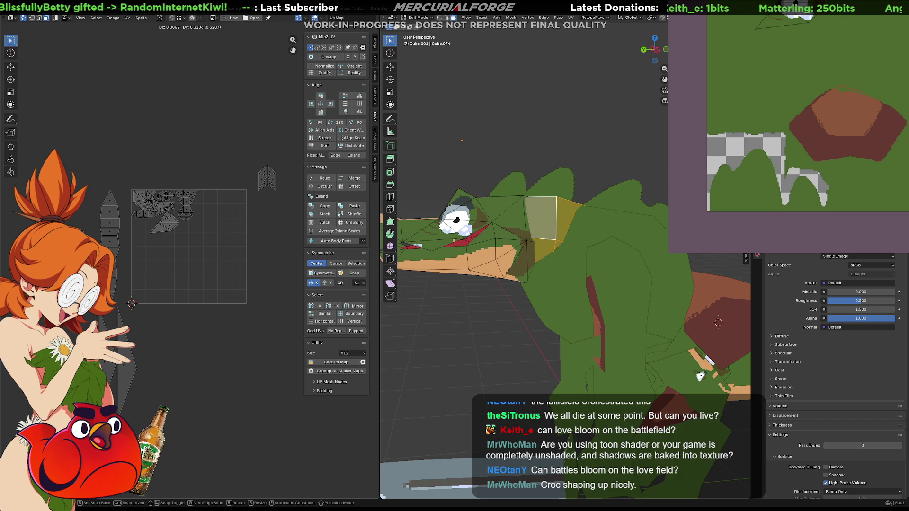
{"action": "left_click", "coordinate": [175, 171]}
{"action": "key", "text": "Tab"}
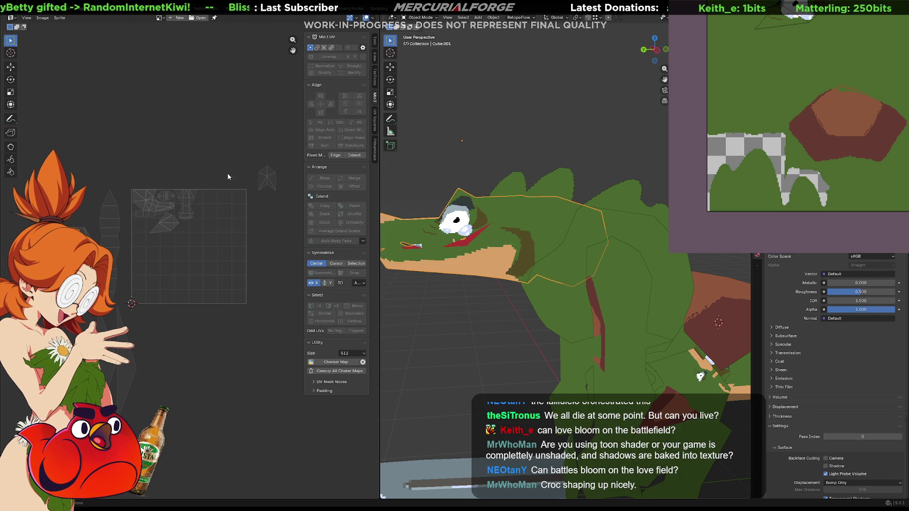
{"action": "left_click", "coordinate": [647, 172]}
{"action": "mouse_move", "coordinate": [598, 231]}
{"action": "middle_mouse_down"}
{"action": "mouse_move", "coordinate": [568, 298]}
{"action": "mouse_move", "coordinate": [593, 288]}
{"action": "mouse_move", "coordinate": [617, 295]}
{"action": "mouse_move", "coordinate": [610, 275]}
{"action": "mouse_move", "coordinate": [595, 305]}
{"action": "mouse_move", "coordinate": [569, 328]}
{"action": "mouse_move", "coordinate": [562, 321]}
{"action": "mouse_move", "coordinate": [643, 254]}
{"action": "mouse_move", "coordinate": [675, 254]}
{"action": "mouse_move", "coordinate": [502, 254]}
{"action": "mouse_move", "coordinate": [647, 266]}
{"action": "mouse_move", "coordinate": [549, 260]}
{"action": "mouse_move", "coordinate": [665, 255]}
{"action": "mouse_move", "coordinate": [672, 304]}
{"action": "mouse_move", "coordinate": [537, 287]}
{"action": "mouse_move", "coordinate": [545, 289]}
{"action": "mouse_move", "coordinate": [629, 286]}
{"action": "mouse_move", "coordinate": [544, 279]}
{"action": "mouse_move", "coordinate": [503, 269]}
{"action": "mouse_move", "coordinate": [508, 263]}
{"action": "mouse_move", "coordinate": [391, 255]}
{"action": "mouse_move", "coordinate": [732, 255]}
{"action": "mouse_move", "coordinate": [411, 244]}
{"action": "mouse_move", "coordinate": [495, 261]}
{"action": "mouse_move", "coordinate": [510, 301]}
{"action": "mouse_move", "coordinate": [579, 325]}
{"action": "middle_mouse_up"}
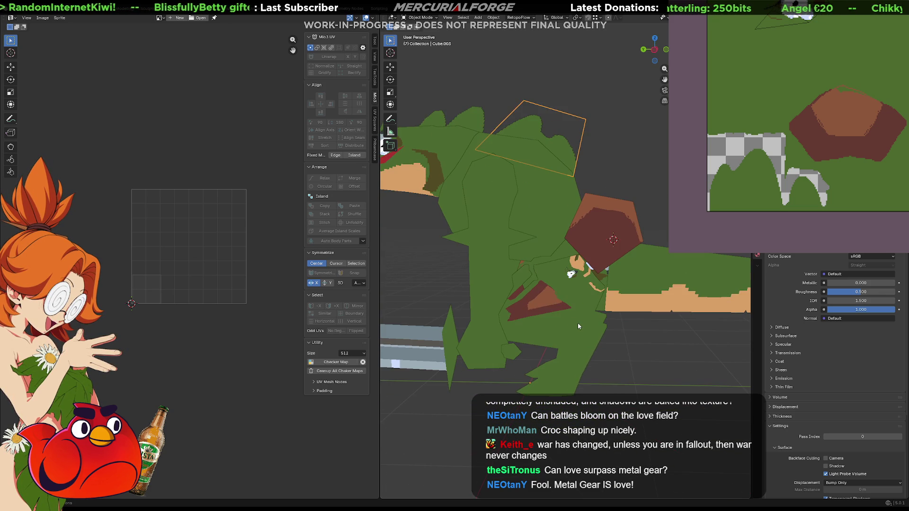
- Scale all of the legs' UVs down to a small square on the texture
{"action": "left_click", "coordinate": [581, 327]}
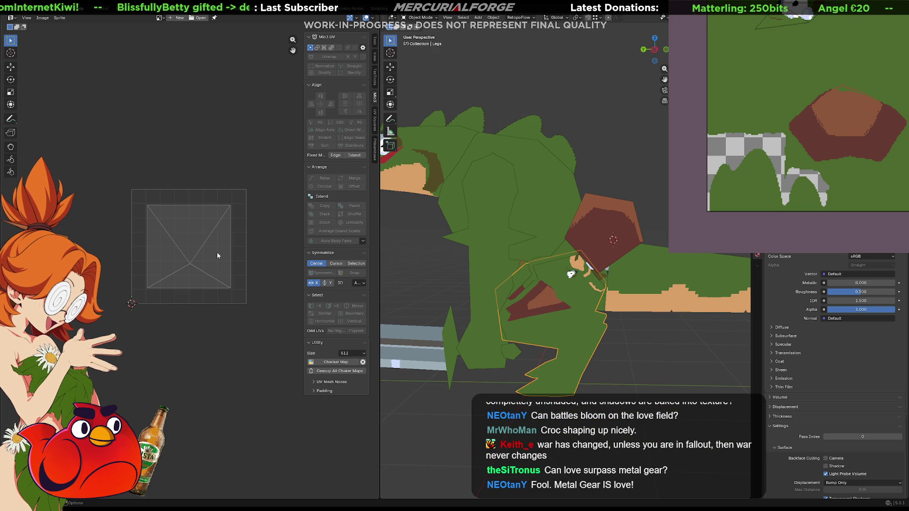
{"action": "key", "text": "Tab"}
{"action": "key", "text": "a"}
{"action": "key", "text": "s"}
{"action": "left_click", "coordinate": [194, 247]}
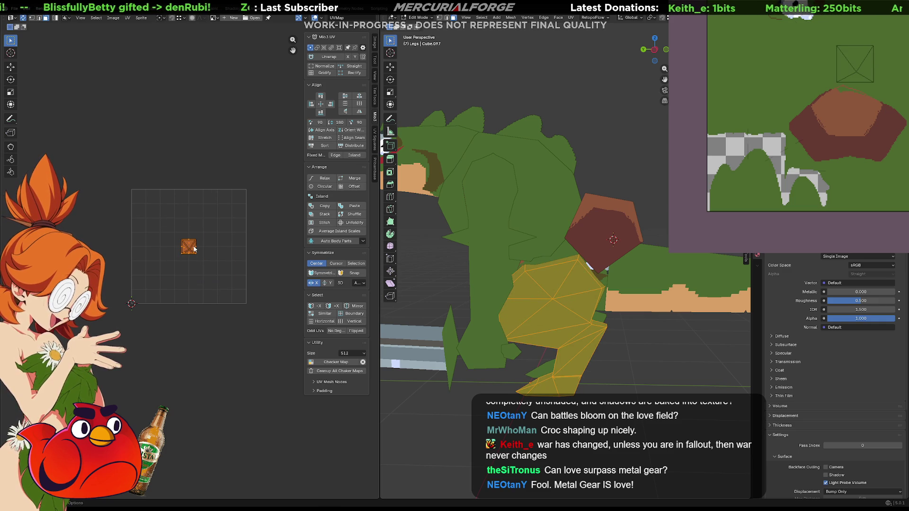
{"action": "key", "text": "Tab"}
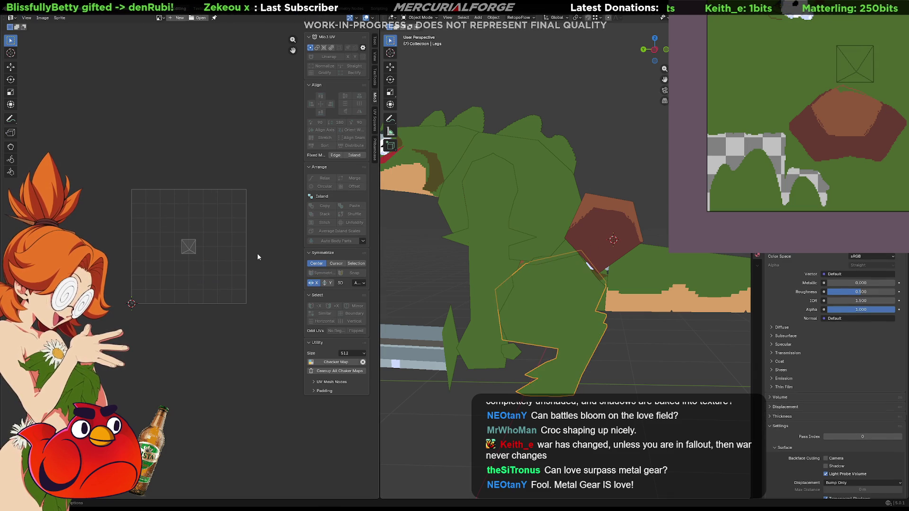
- Select the arms object and set a right side view of the crocodile
{"action": "middle_click_drag", "start_coordinate": [583, 212], "coordinate": [580, 211]}
{"action": "left_click", "coordinate": [579, 211]}
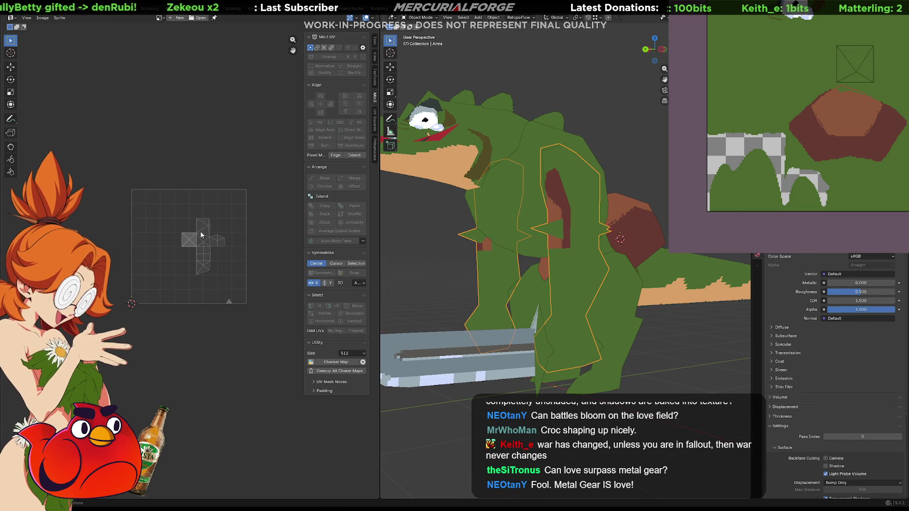
{"action": "mouse_move", "coordinate": [466, 254]}
{"action": "middle_mouse_down"}
{"action": "mouse_move", "coordinate": [595, 241]}
{"action": "mouse_move", "coordinate": [529, 245]}
{"action": "mouse_move", "coordinate": [575, 240]}
{"action": "mouse_move", "coordinate": [568, 244]}
{"action": "mouse_move", "coordinate": [677, 243]}
{"action": "mouse_move", "coordinate": [576, 247]}
{"action": "middle_mouse_up"}
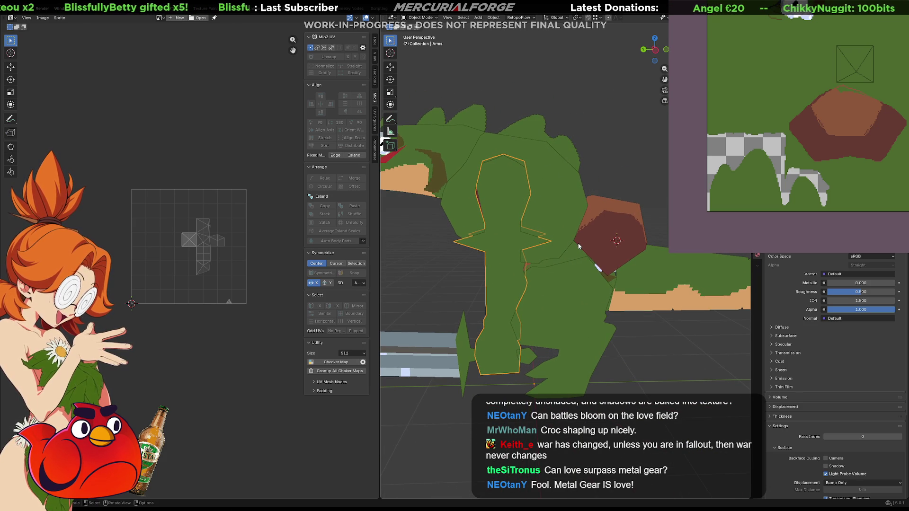
{"action": "middle_click_drag", "start_coordinate": [509, 246], "coordinate": [534, 245], "text": "shift"}
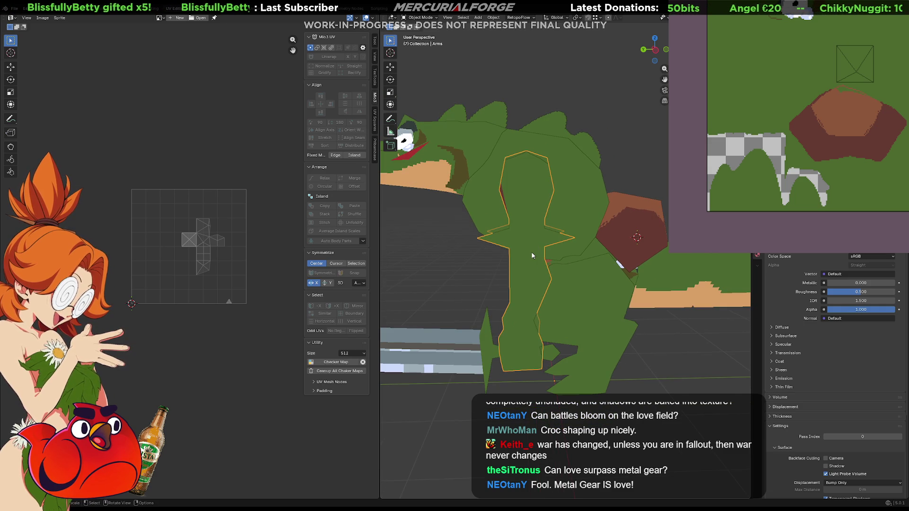
{"action": "key", "text": "KP_3"}
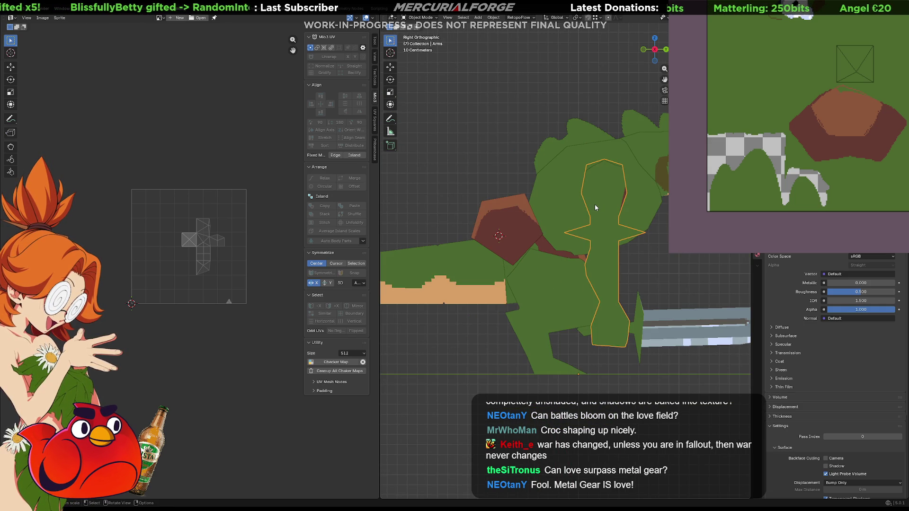
{"action": "middle_click_drag", "start_coordinate": [599, 208], "coordinate": [566, 209], "text": "shift"}
- Project the arm's UVs from the current view, then undo that projection
{"action": "key", "text": "Tab"}
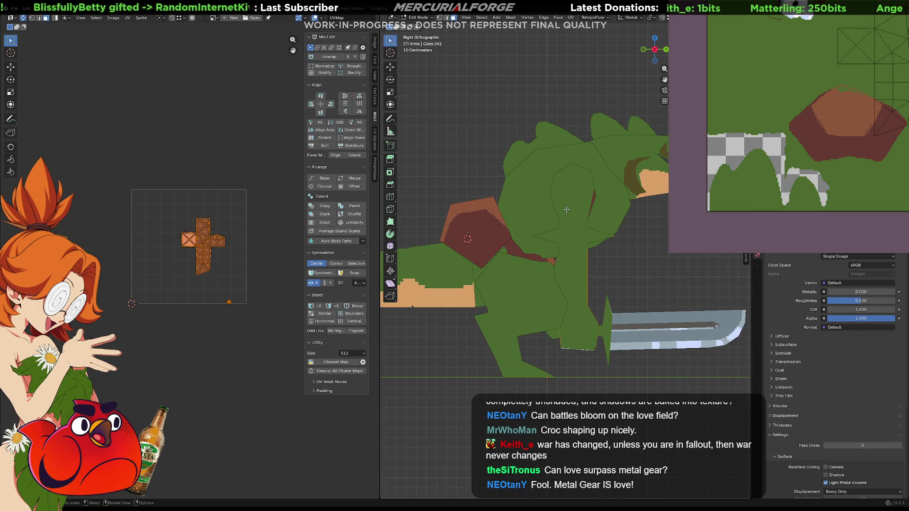
{"action": "key", "text": "u"}
{"action": "left_click", "coordinate": [566, 209]}
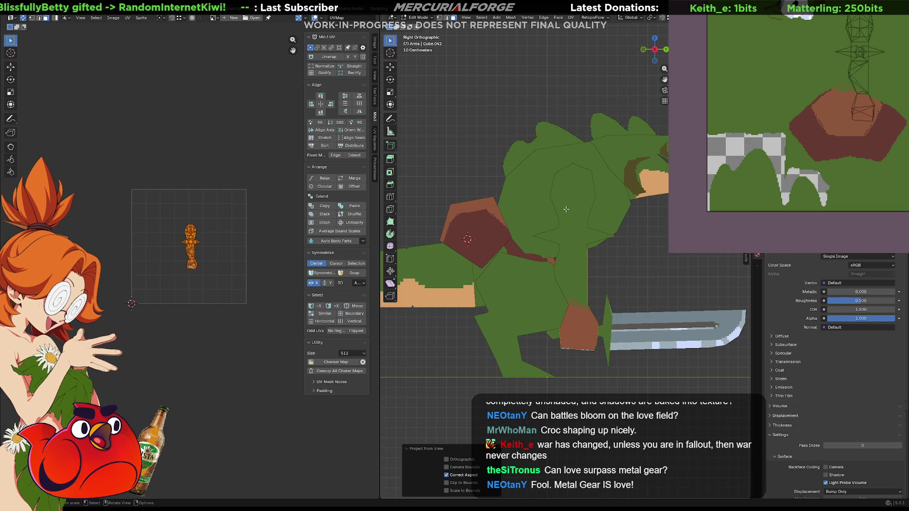
{"action": "scroll", "coordinate": [209, 221], "scroll_direction": "up", "scroll_amount": 7}
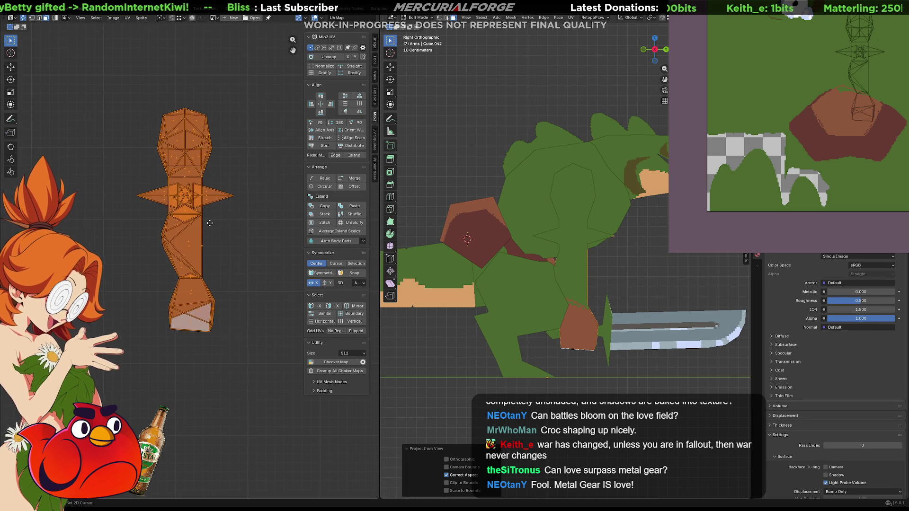
{"action": "key", "text": "ctrl+z"}
{"action": "middle_click_drag", "start_coordinate": [521, 265], "coordinate": [606, 265]}
{"action": "scroll", "coordinate": [606, 265], "scroll_direction": "up", "scroll_amount": 2}
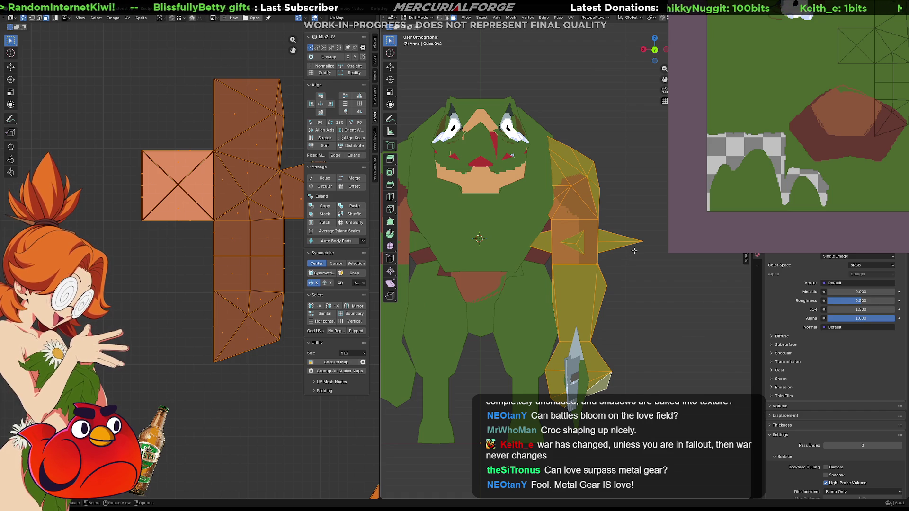
- Select the linked arm minus its two claw spikes and project its UVs from the right view
{"action": "key", "text": "ctrl+l"}
{"action": "key", "text": "shift+l"}
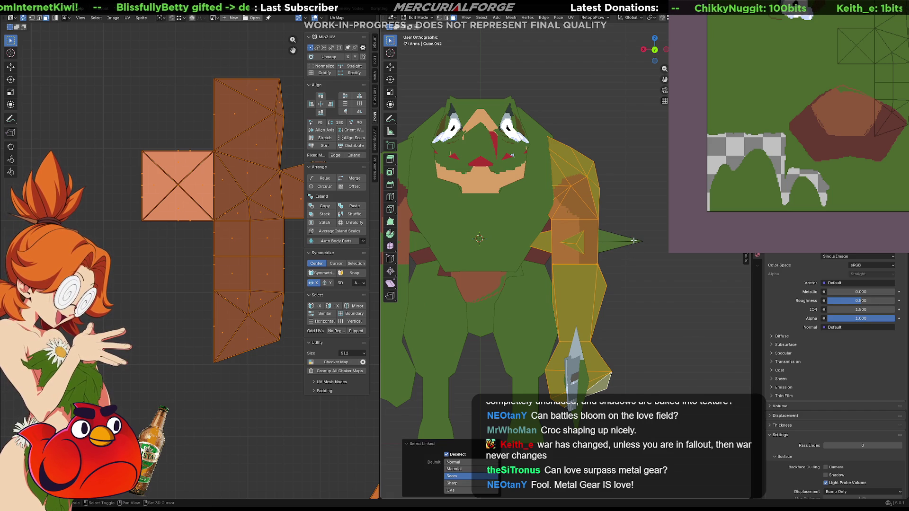
{"action": "middle_click_drag", "start_coordinate": [559, 241], "coordinate": [595, 256]}
{"action": "key", "text": "shift+l"}
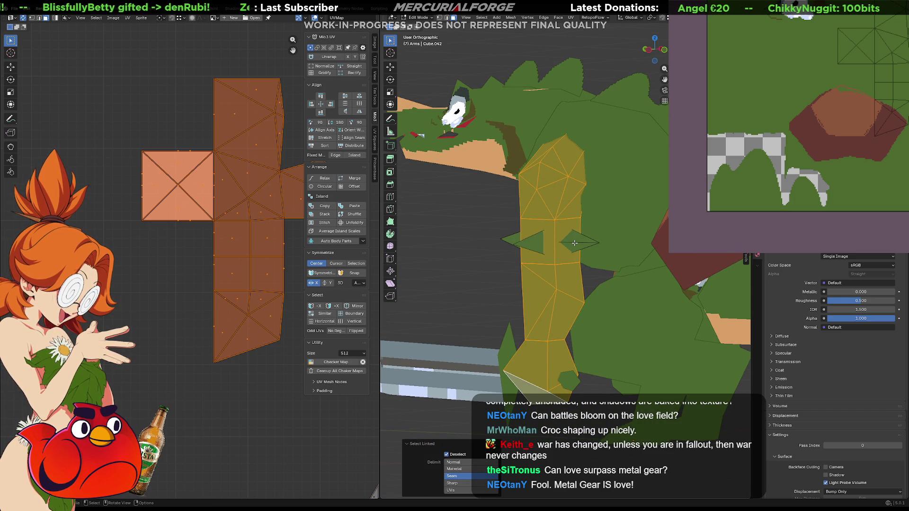
{"action": "key", "text": "KP_3"}
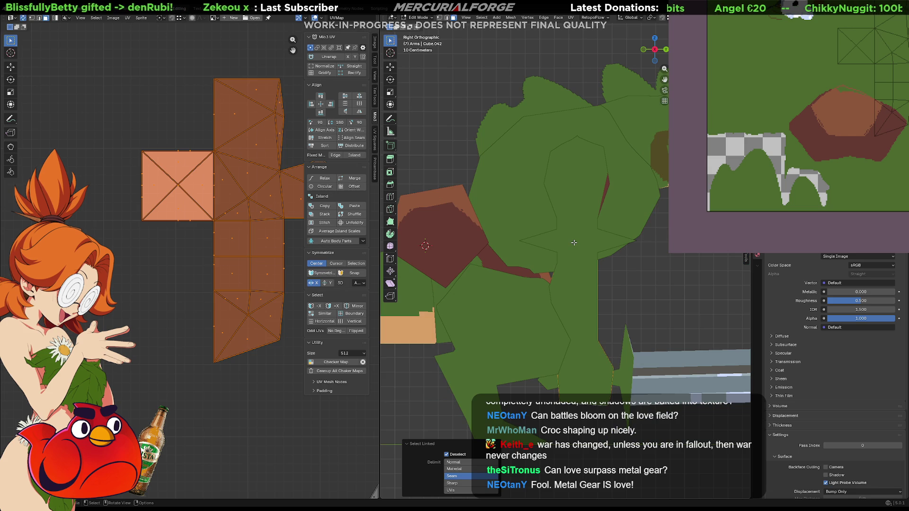
{"action": "key", "text": "u"}
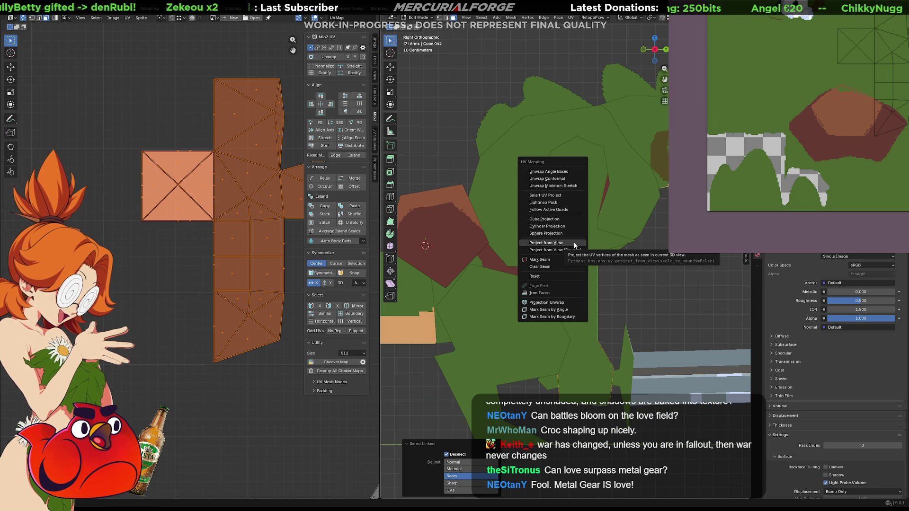
{"action": "left_click", "coordinate": [574, 243]}
- Inspect the projected arm and its texture, then deselect the arm mesh
{"action": "mouse_move", "coordinate": [597, 251]}
{"action": "middle_mouse_down"}
{"action": "mouse_move", "coordinate": [585, 266]}
{"action": "mouse_move", "coordinate": [477, 272]}
{"action": "mouse_move", "coordinate": [559, 263]}
{"action": "mouse_move", "coordinate": [574, 235]}
{"action": "mouse_move", "coordinate": [610, 224]}
{"action": "middle_mouse_up"}
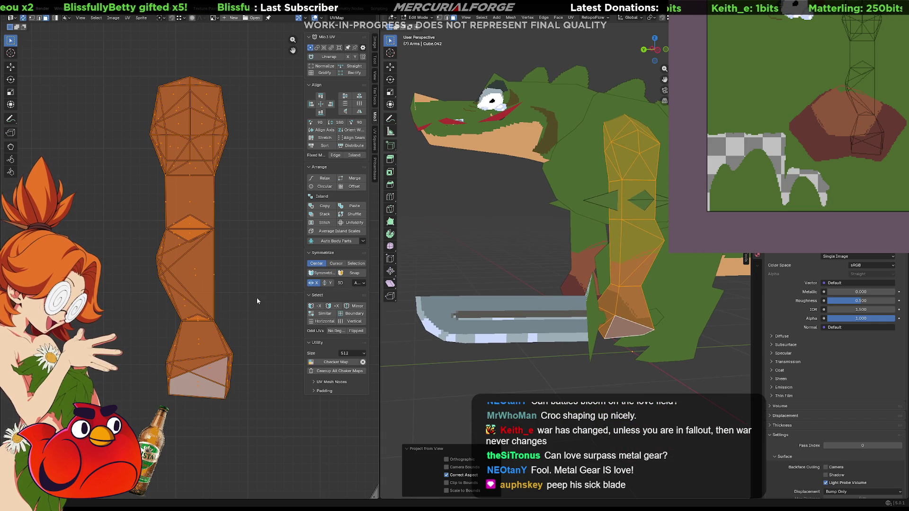
{"action": "middle_click_drag", "start_coordinate": [850, 196], "coordinate": [709, 163]}
{"action": "scroll", "coordinate": [796, 194], "scroll_direction": "up", "scroll_amount": 3}
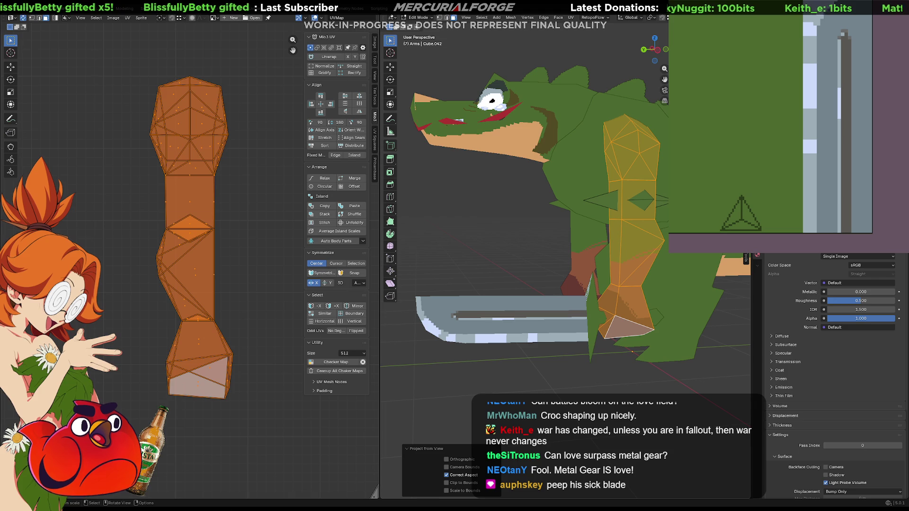
{"action": "key", "text": "alt+a"}
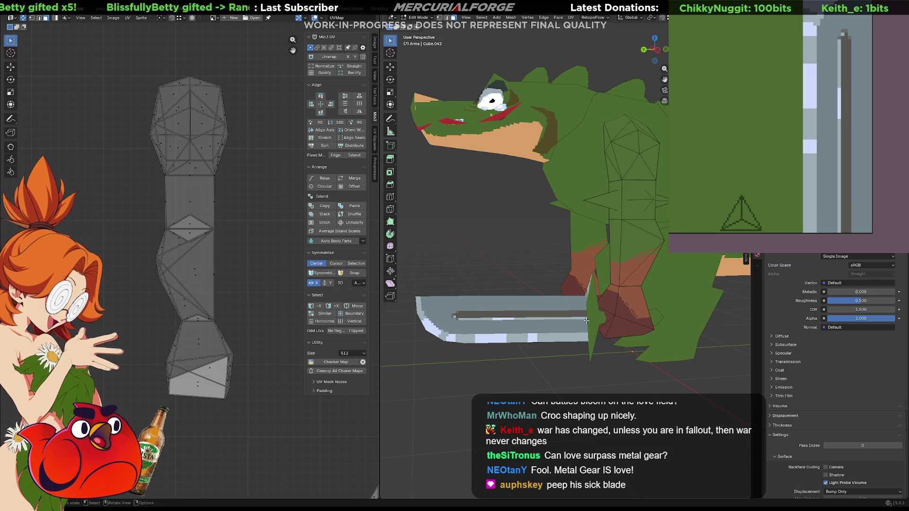
- Open the sword in Edit Mode and paint one texture pixel black on its edge
{"action": "key", "text": "Tab"}
{"action": "left_click", "coordinate": [583, 320]}
{"action": "key", "text": "Tab"}
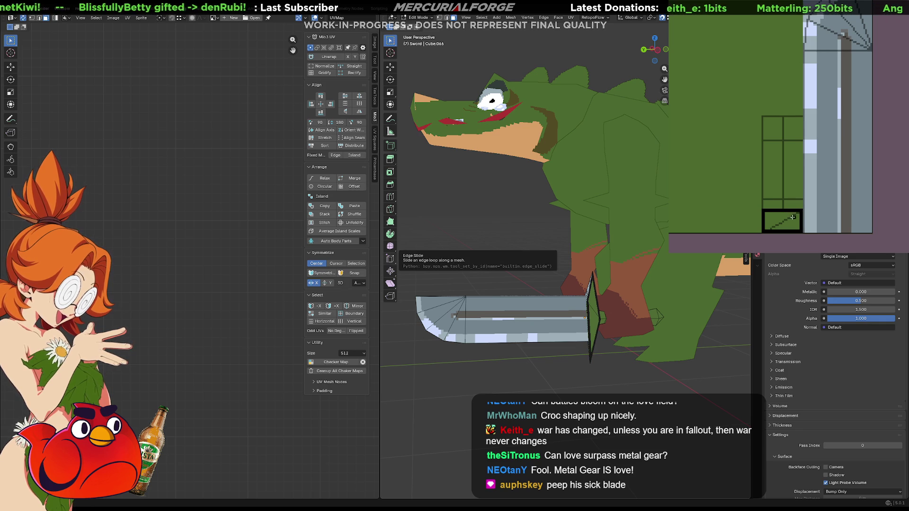
{"action": "left_click", "coordinate": [785, 221]}
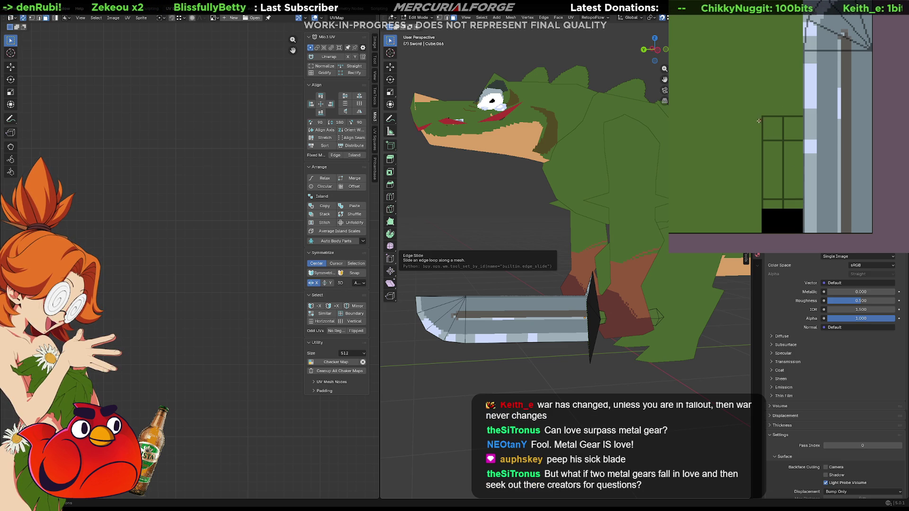
- Outline and fill the handle rectangle dark red, then return to Object Mode
{"action": "left_click", "coordinate": [800, 118]}
{"action": "key", "text": "ctrl+z"}
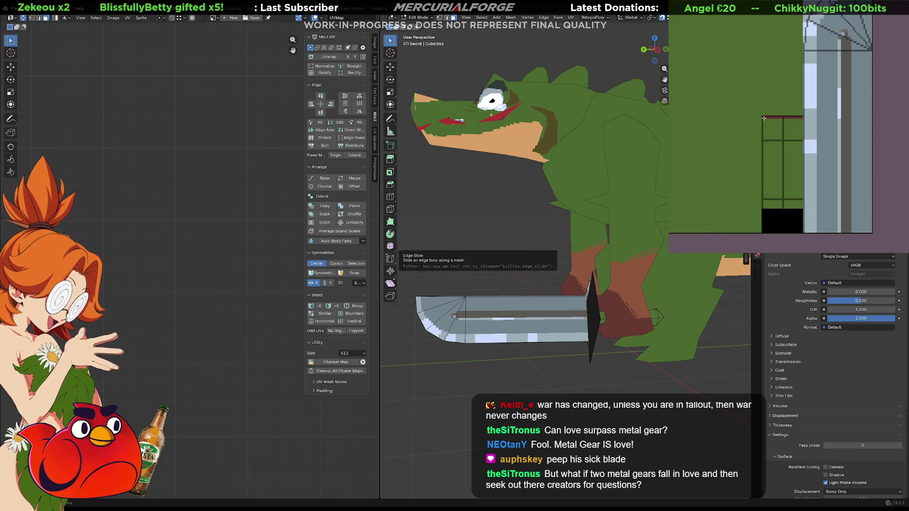
{"action": "left_click_drag", "start_coordinate": [762, 118], "coordinate": [758, 206]}
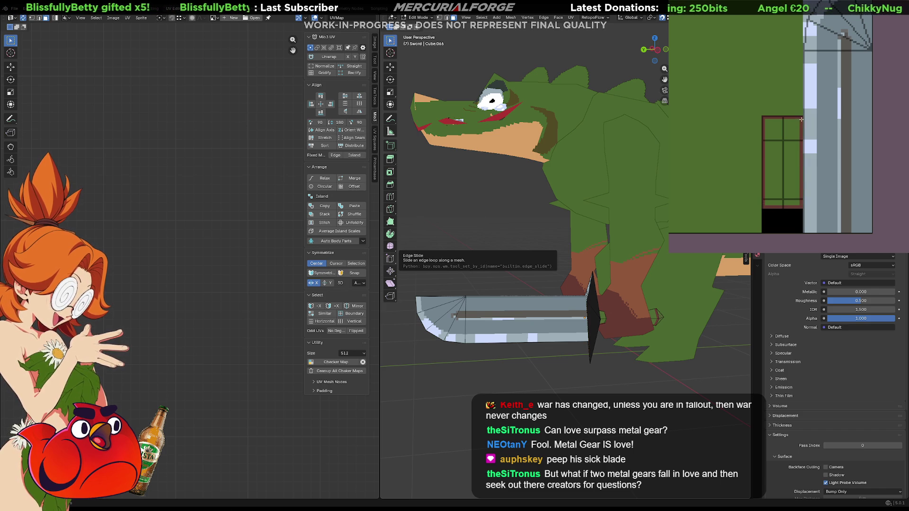
{"action": "left_click", "coordinate": [789, 167]}
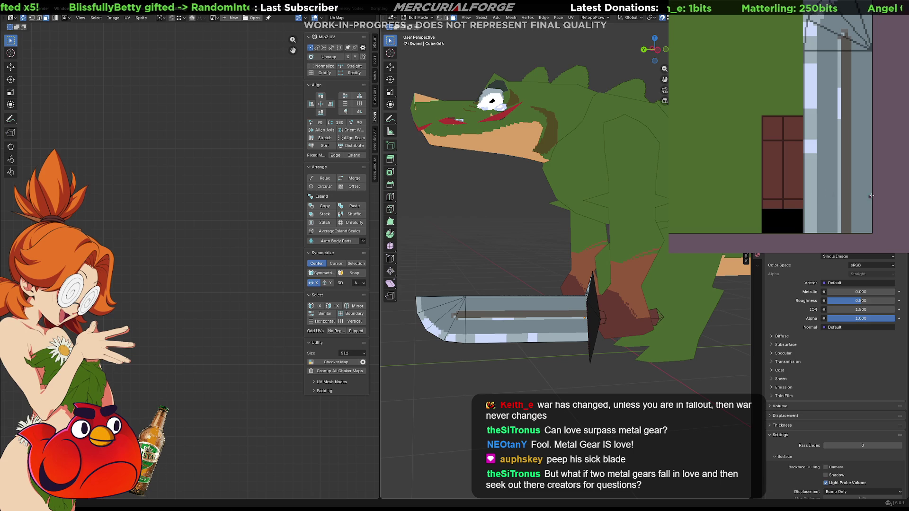
{"action": "key", "text": "Tab"}
{"action": "scroll", "coordinate": [547, 327], "scroll_direction": "down", "scroll_amount": 3}
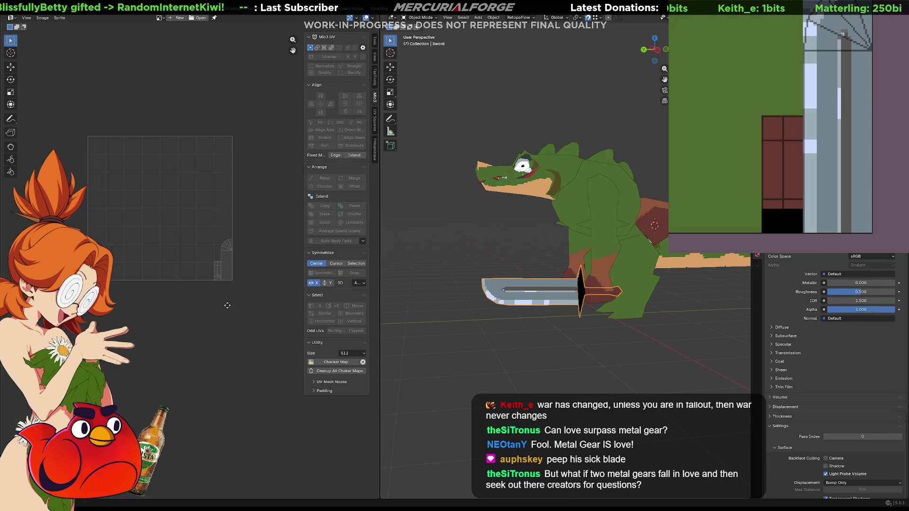
- Move the sword's UV islands slightly further left and deselect them
{"action": "scroll", "coordinate": [231, 311], "scroll_direction": "up", "scroll_amount": 6}
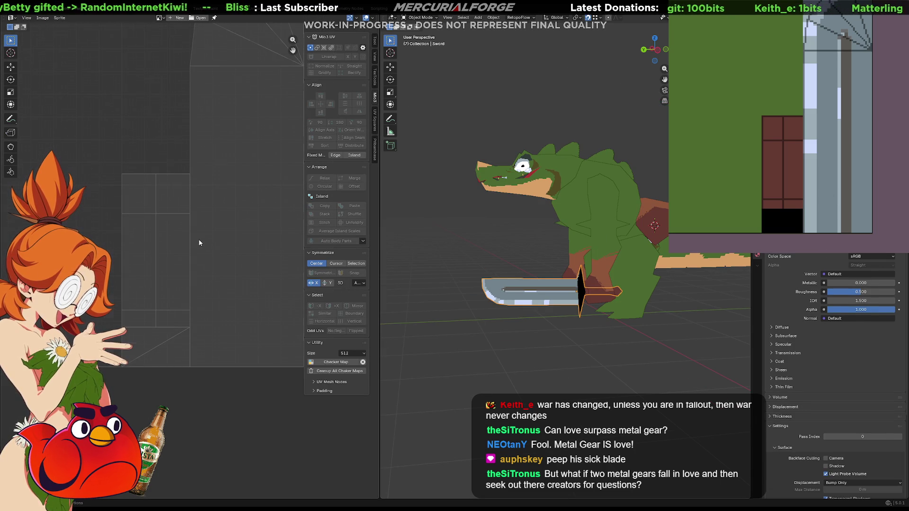
{"action": "scroll", "coordinate": [200, 243], "scroll_direction": "up", "scroll_amount": 2}
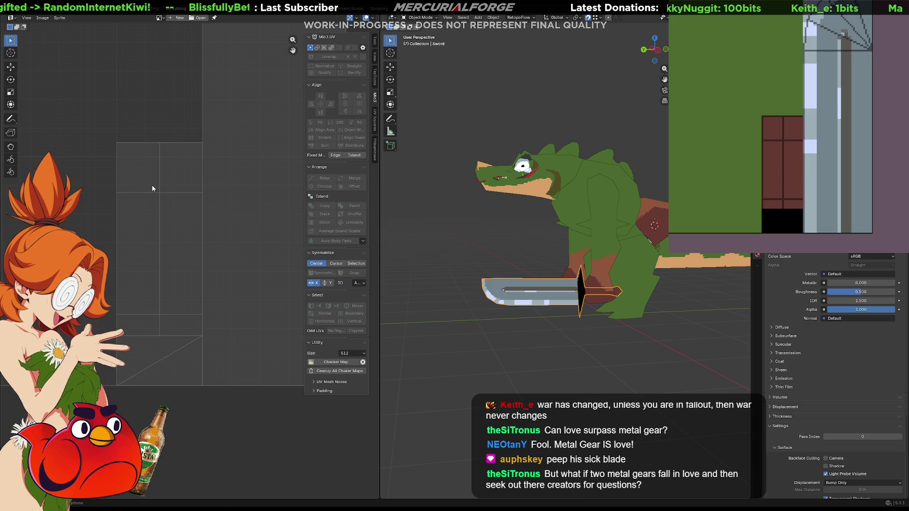
{"action": "key", "text": "Tab"}
{"action": "left_click_drag", "start_coordinate": [99, 127], "coordinate": [193, 408]}
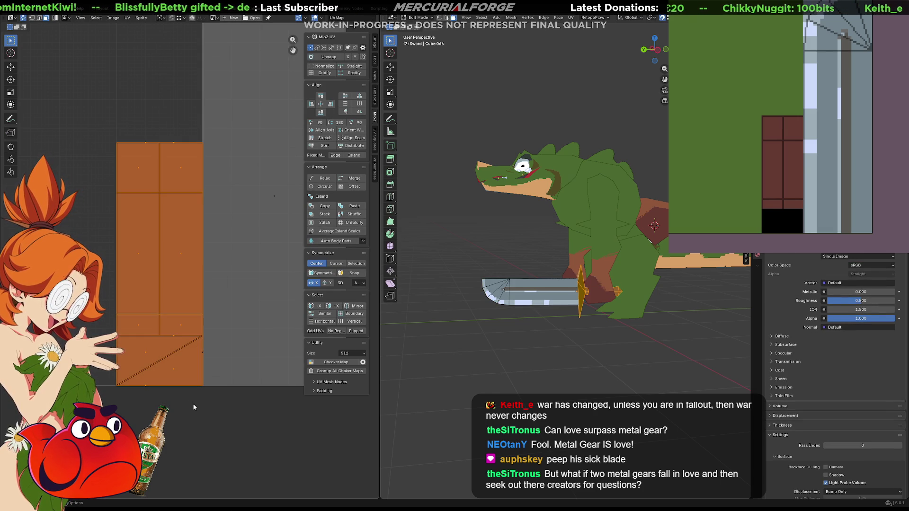
{"action": "key", "text": "g"}
{"action": "left_click", "coordinate": [187, 407]}
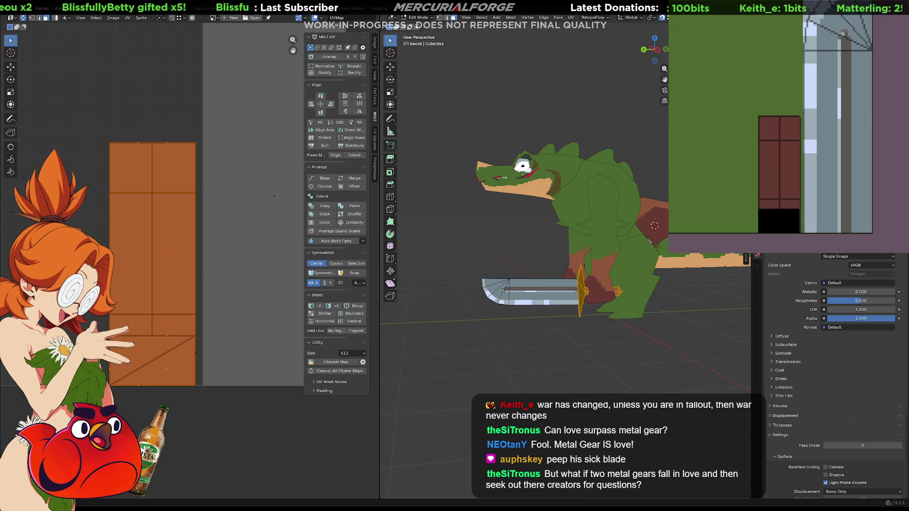
{"action": "scroll", "coordinate": [535, 293], "scroll_direction": "up", "scroll_amount": 4}
{"action": "key", "text": "alt+a"}
{"action": "mouse_move", "coordinate": [615, 388]}
{"action": "middle_mouse_down"}
{"action": "mouse_move", "coordinate": [661, 424]}
{"action": "mouse_move", "coordinate": [519, 390]}
{"action": "mouse_move", "coordinate": [497, 403]}
{"action": "mouse_move", "coordinate": [588, 396]}
{"action": "mouse_move", "coordinate": [468, 389]}
{"action": "mouse_move", "coordinate": [642, 396]}
{"action": "mouse_move", "coordinate": [437, 391]}
{"action": "mouse_move", "coordinate": [600, 392]}
{"action": "mouse_move", "coordinate": [545, 374]}
{"action": "middle_mouse_up"}
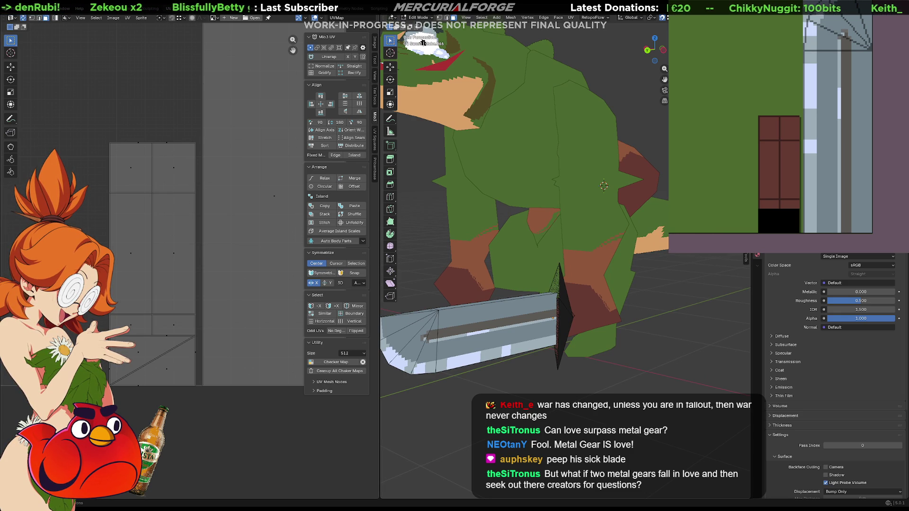
- Fill the guard's black texture block dark navy
{"action": "middle_click_drag", "start_coordinate": [797, 135], "coordinate": [825, 131]}
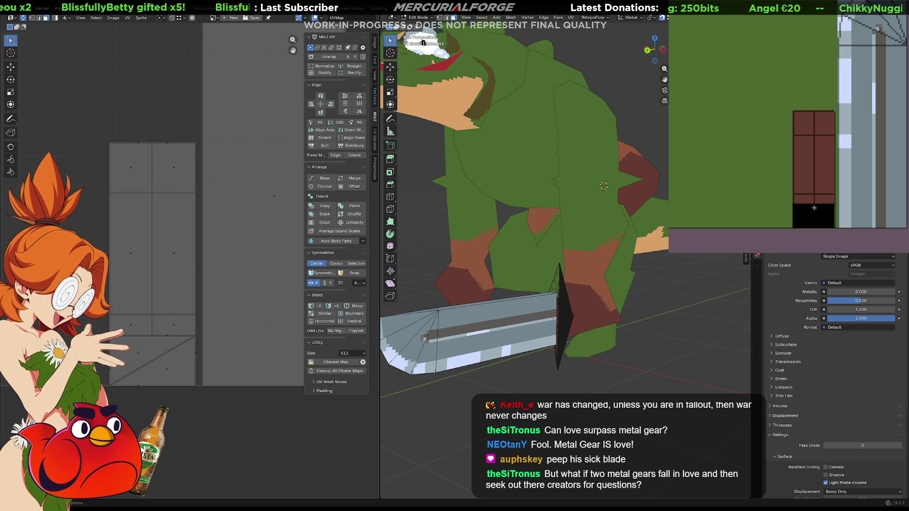
{"action": "left_click", "coordinate": [823, 226]}
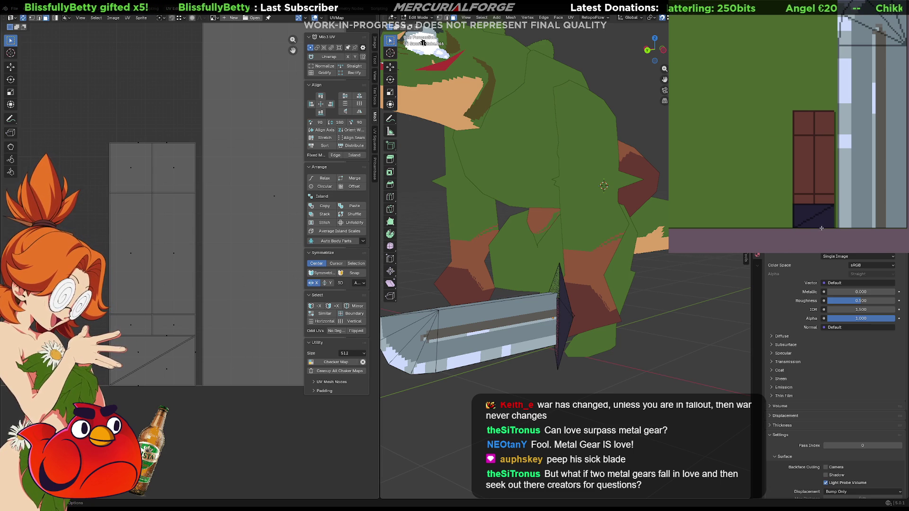
{"action": "scroll", "coordinate": [603, 186], "scroll_direction": "down", "scroll_amount": 3}
{"action": "middle_click_drag", "start_coordinate": [603, 186], "coordinate": [565, 329]}
{"action": "scroll", "coordinate": [565, 329], "scroll_direction": "up", "scroll_amount": 5}
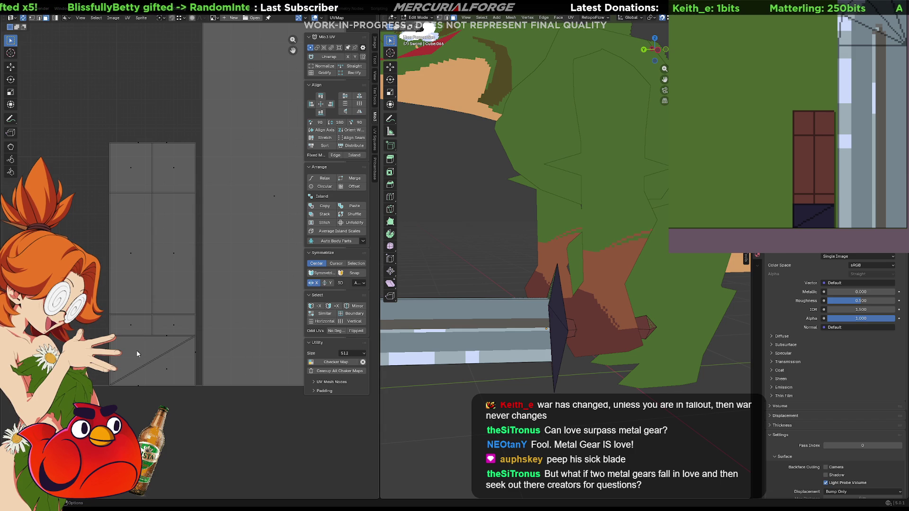
- In vertex mode, move guard UV vertices lower and left, cancelling the bottom-right move
{"action": "key", "text": "1"}
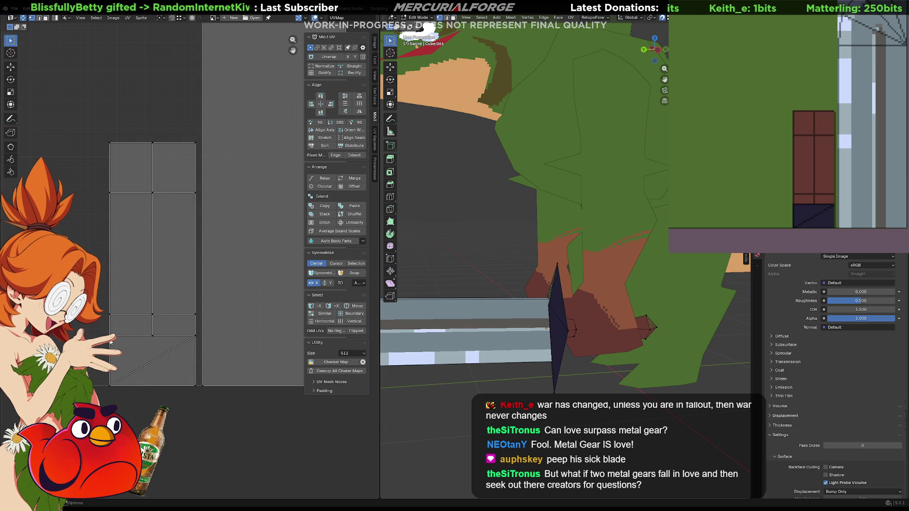
{"action": "key", "text": "g"}
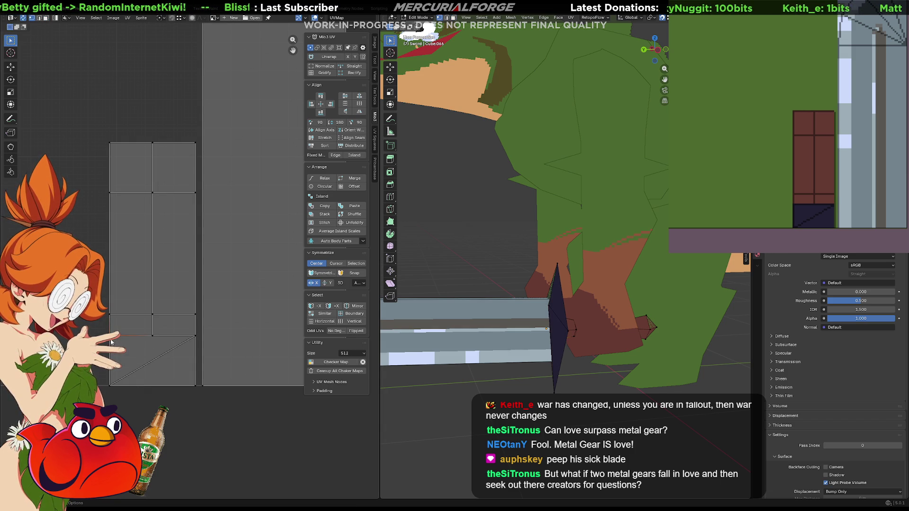
{"action": "left_click", "coordinate": [113, 355]}
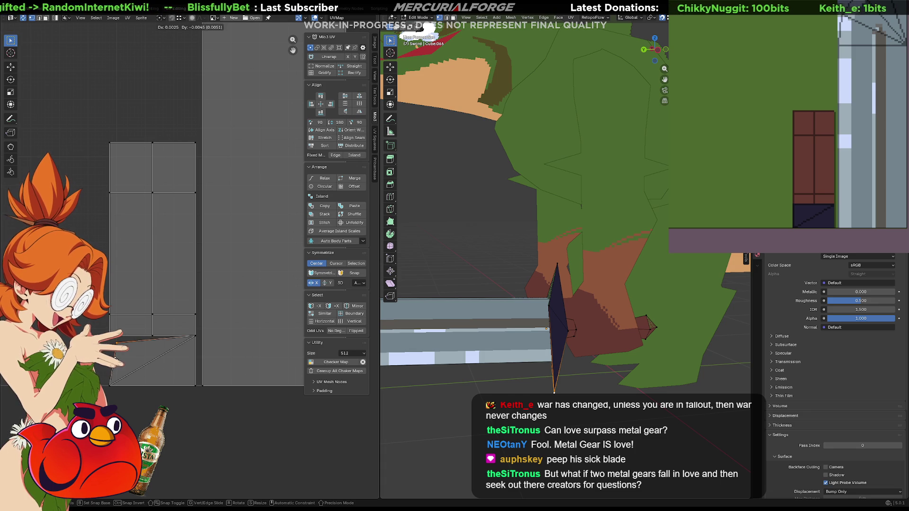
{"action": "left_click", "coordinate": [187, 345]}
{"action": "key", "text": "g"}
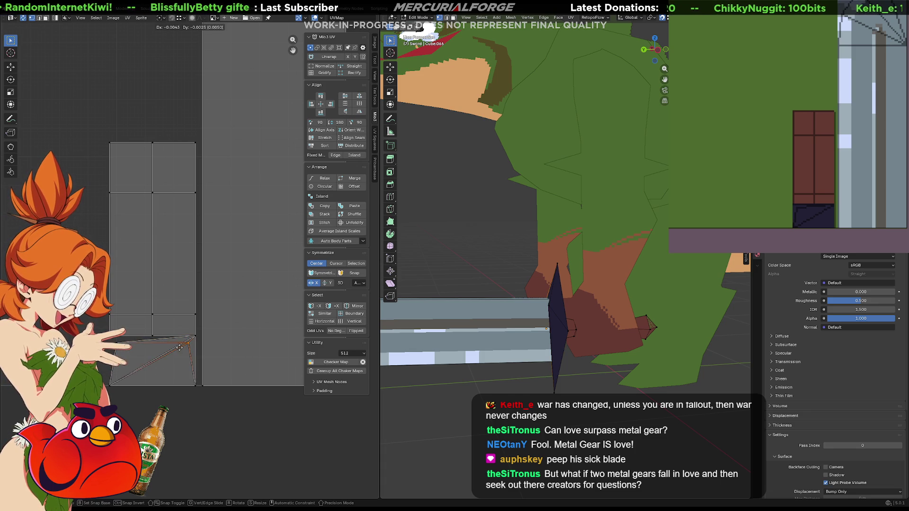
{"action": "left_click", "coordinate": [189, 362]}
{"action": "left_click", "coordinate": [193, 385]}
{"action": "key", "text": "g"}
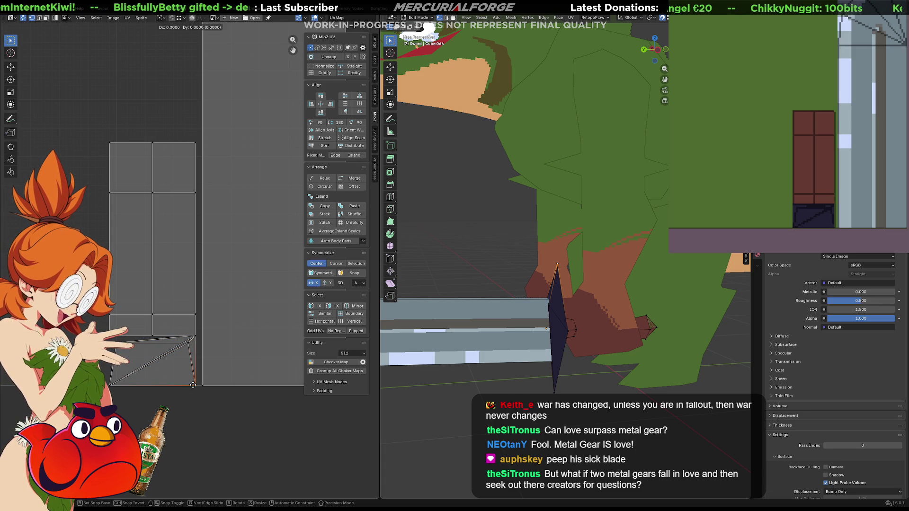
{"action": "right_click", "coordinate": [189, 382]}
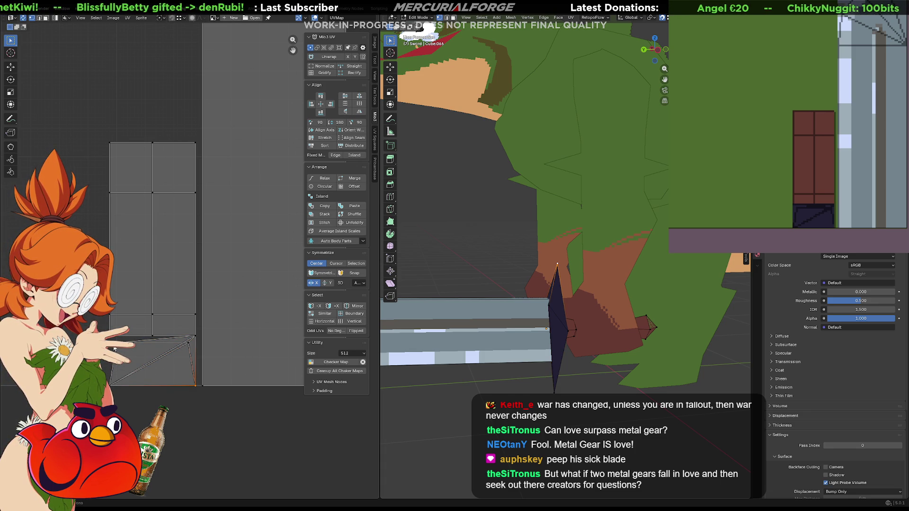
- Reposition the tip, corner and top-middle UV vertices into a notch, then exit Edit Mode
{"action": "left_click", "coordinate": [114, 339]}
{"action": "key", "text": "g"}
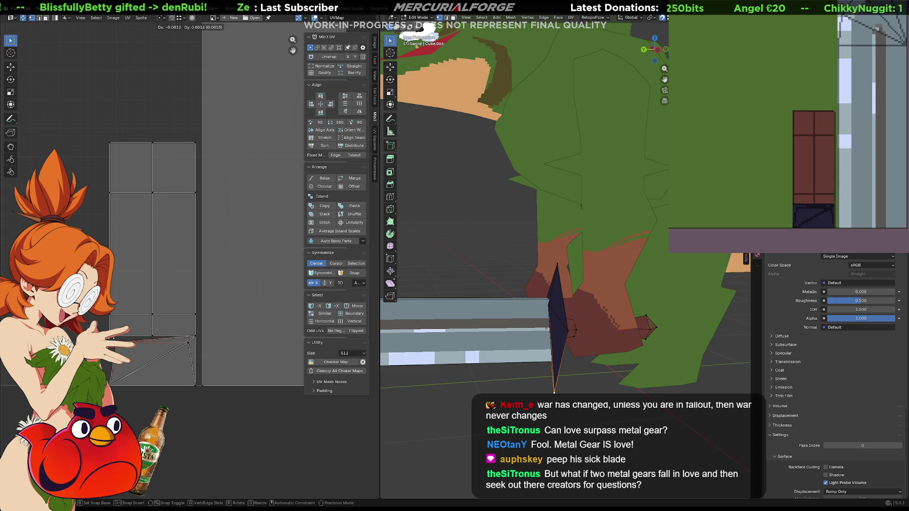
{"action": "left_click", "coordinate": [120, 373]}
{"action": "left_click", "coordinate": [113, 383]}
{"action": "key", "text": "g"}
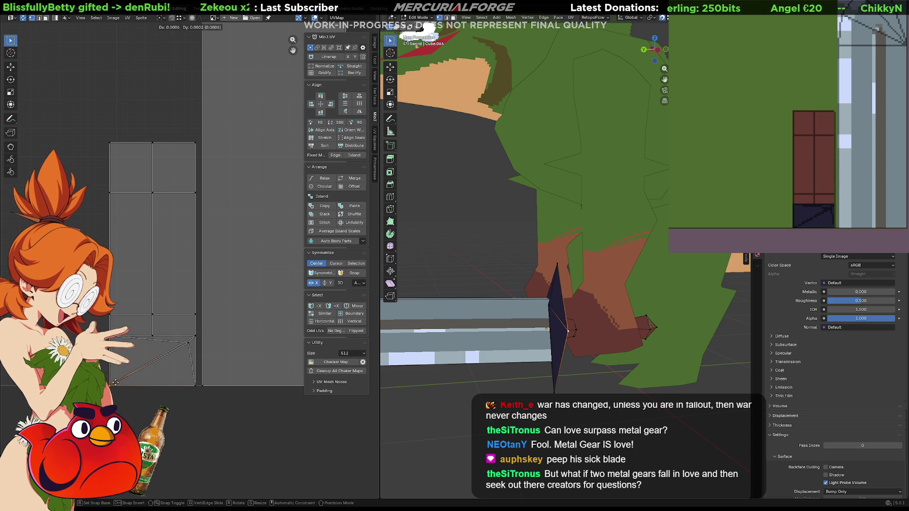
{"action": "left_click", "coordinate": [121, 379]}
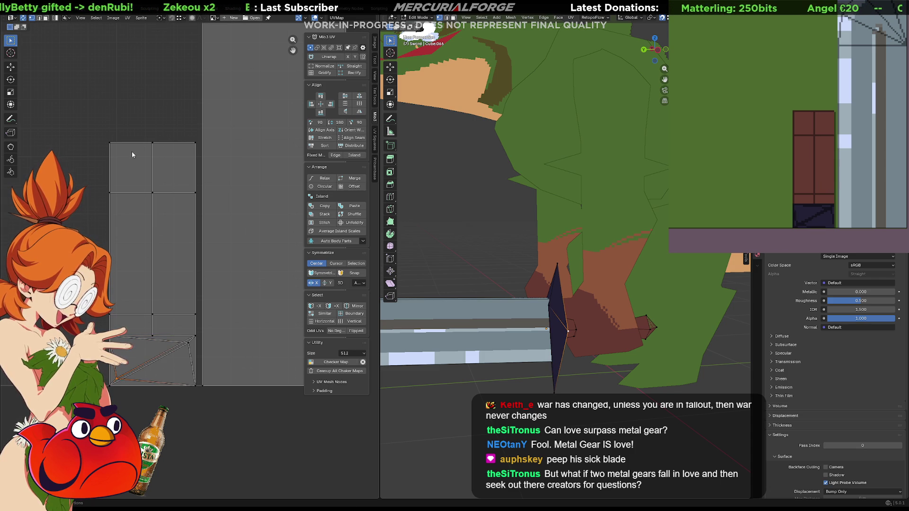
{"action": "left_click", "coordinate": [158, 146]}
{"action": "key", "text": "g"}
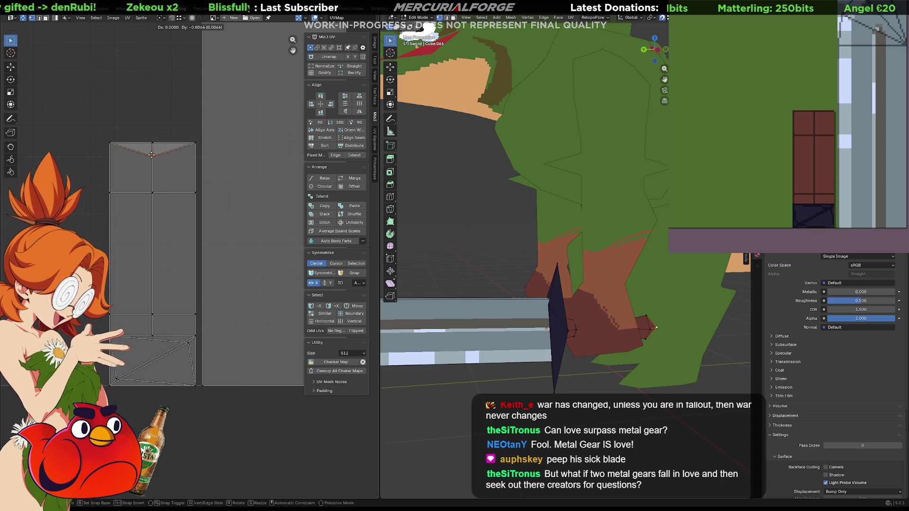
{"action": "left_click", "coordinate": [151, 155]}
{"action": "scroll", "coordinate": [805, 355], "scroll_direction": "down", "scroll_amount": 1}
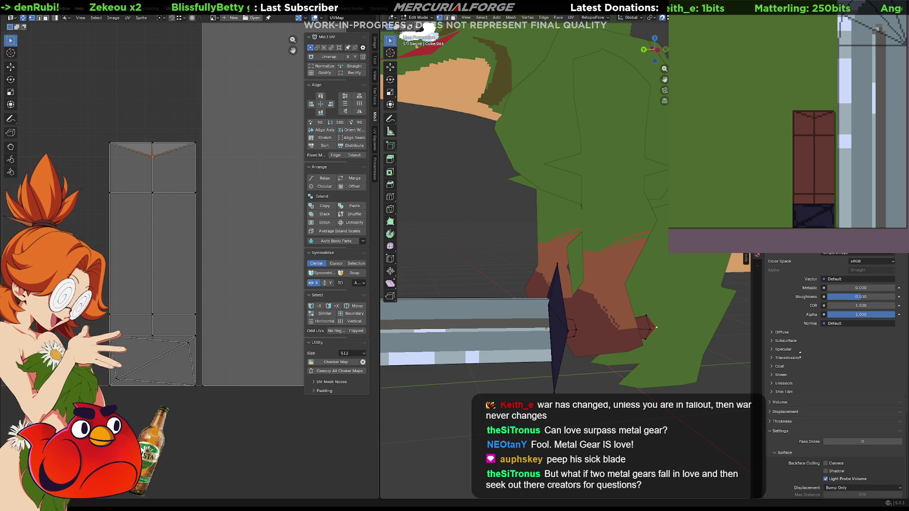
{"action": "mouse_move", "coordinate": [702, 347]}
{"action": "middle_mouse_down"}
{"action": "mouse_move", "coordinate": [606, 375]}
{"action": "mouse_move", "coordinate": [597, 362]}
{"action": "mouse_move", "coordinate": [697, 364]}
{"action": "middle_mouse_up"}
{"action": "key", "text": "Tab"}
- Fill the guard purple, grey-teal, light grey, then dark olive-brown, and open Arms in Edit Mode
{"action": "scroll", "coordinate": [577, 360], "scroll_direction": "down", "scroll_amount": 6}
{"action": "scroll", "coordinate": [590, 354], "scroll_direction": "up", "scroll_amount": 4}
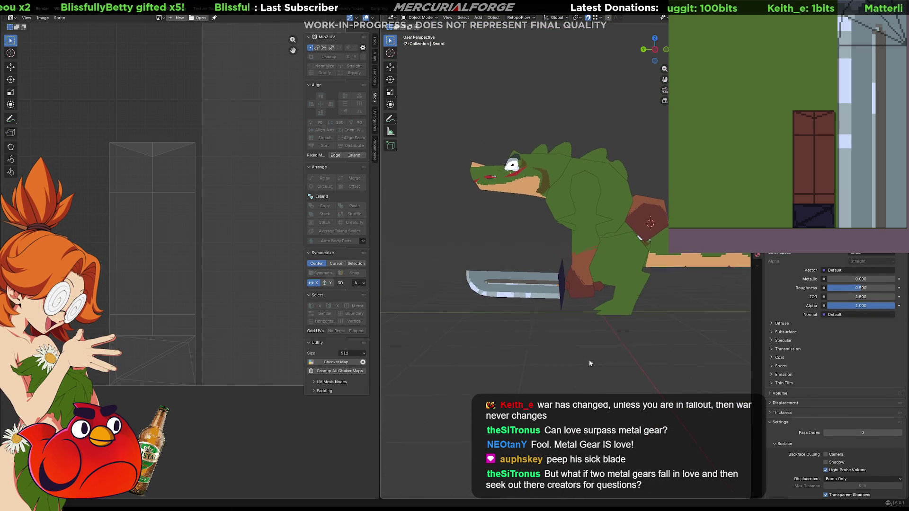
{"action": "scroll", "coordinate": [284, 256], "scroll_direction": "down", "scroll_amount": 3}
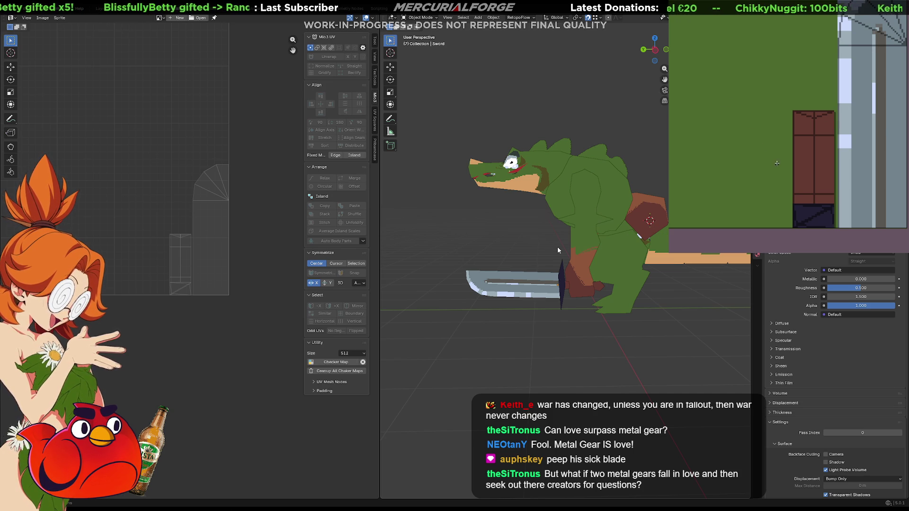
{"action": "left_click", "coordinate": [807, 211]}
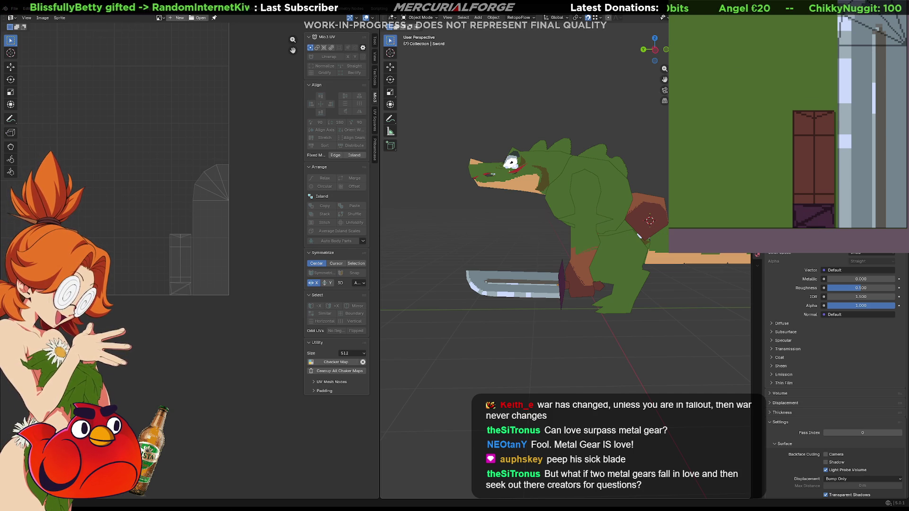
{"action": "left_click", "coordinate": [821, 218]}
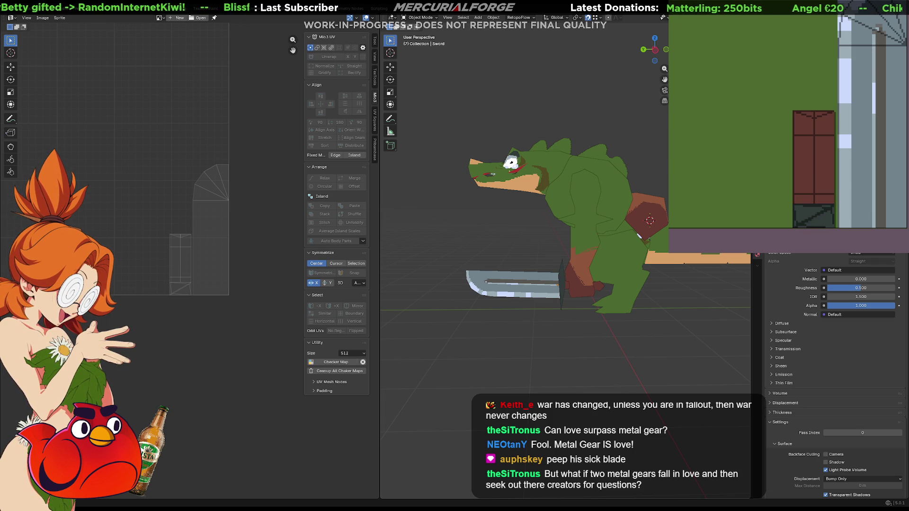
{"action": "left_click", "coordinate": [825, 221]}
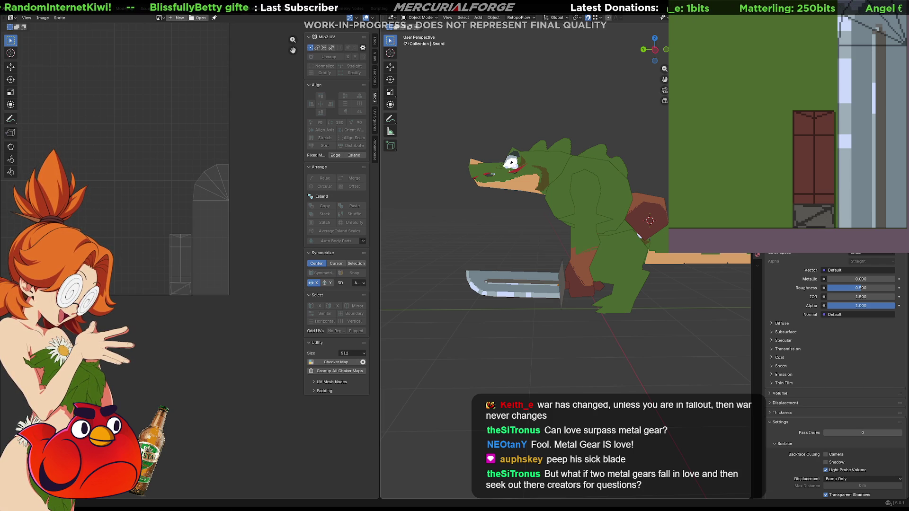
{"action": "left_click", "coordinate": [812, 216]}
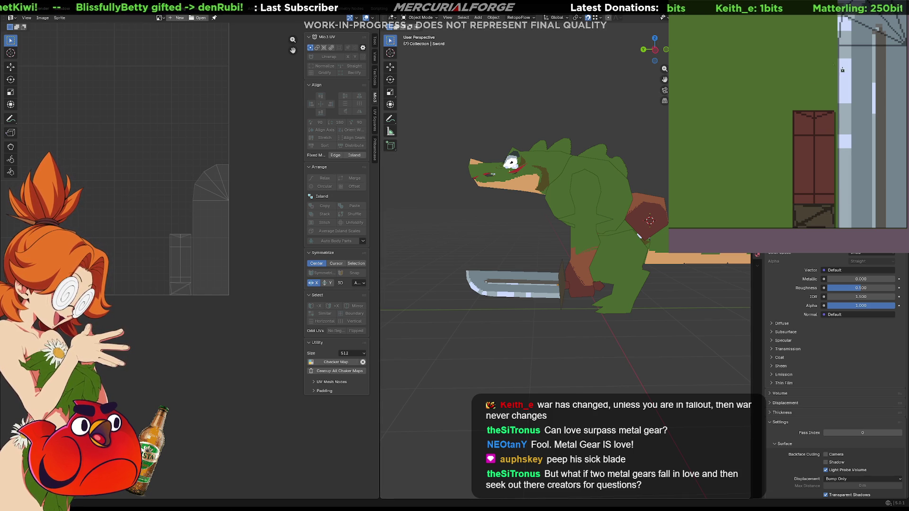
{"action": "left_click", "coordinate": [588, 207]}
{"action": "key", "text": "Tab"}
{"action": "key", "text": "Tab"}
{"action": "key", "text": "Tab"}
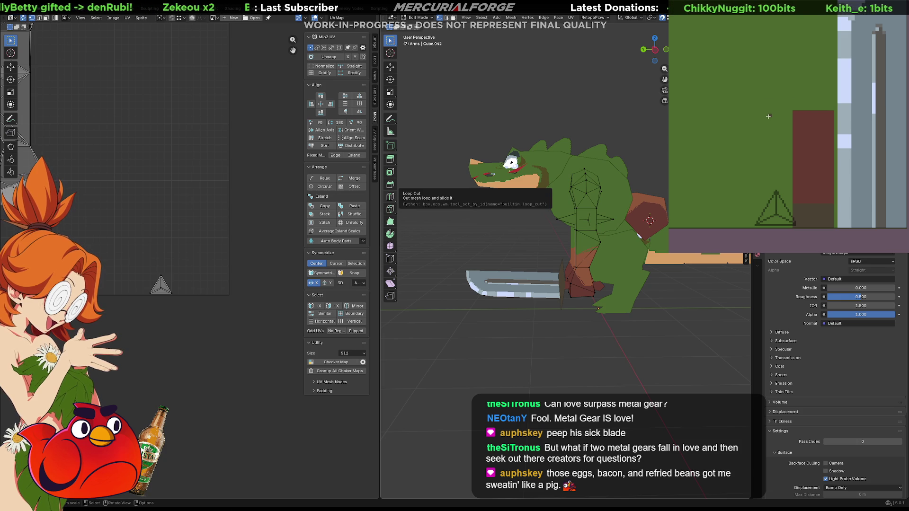
- Bring the brown belly texture area into view, frame the UV island, and orbit toward the front
{"action": "middle_click_drag", "start_coordinate": [768, 116], "coordinate": [815, 163], "text": "shift"}
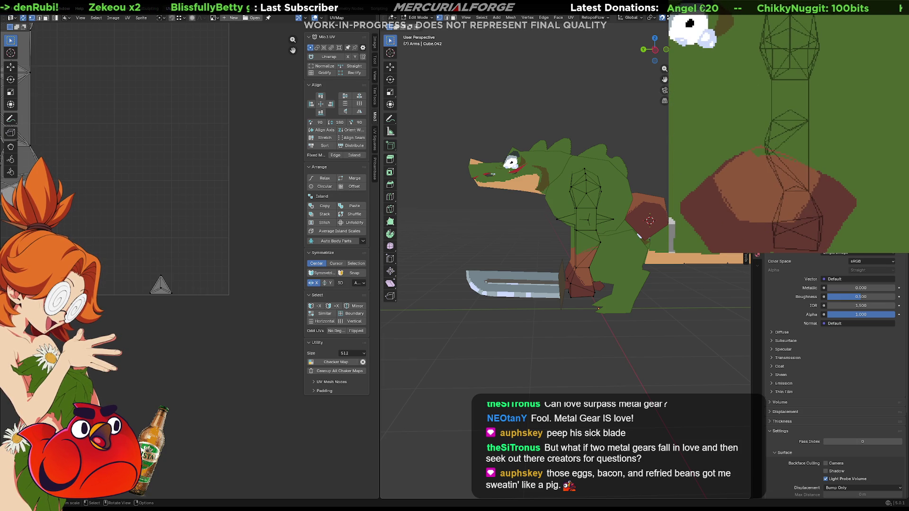
{"action": "key", "text": "Tab"}
{"action": "key", "text": "Tab"}
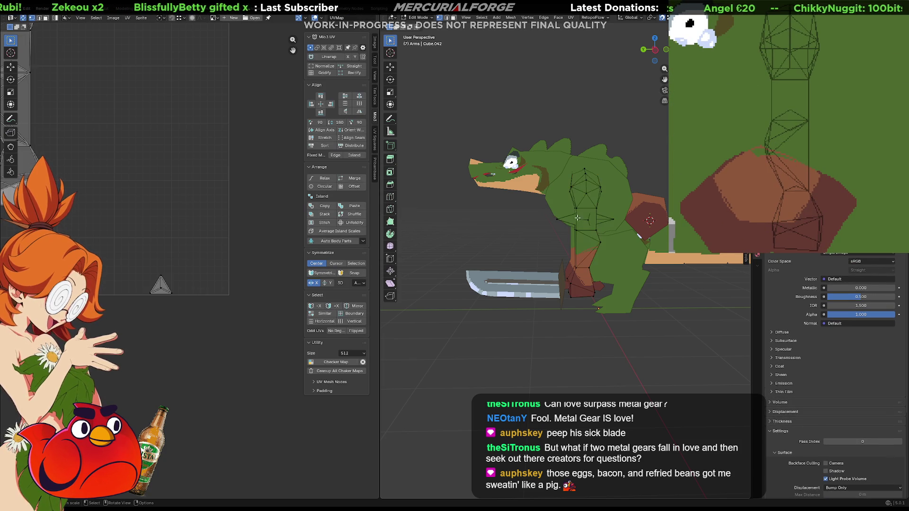
{"action": "key", "text": "KP_Decimal"}
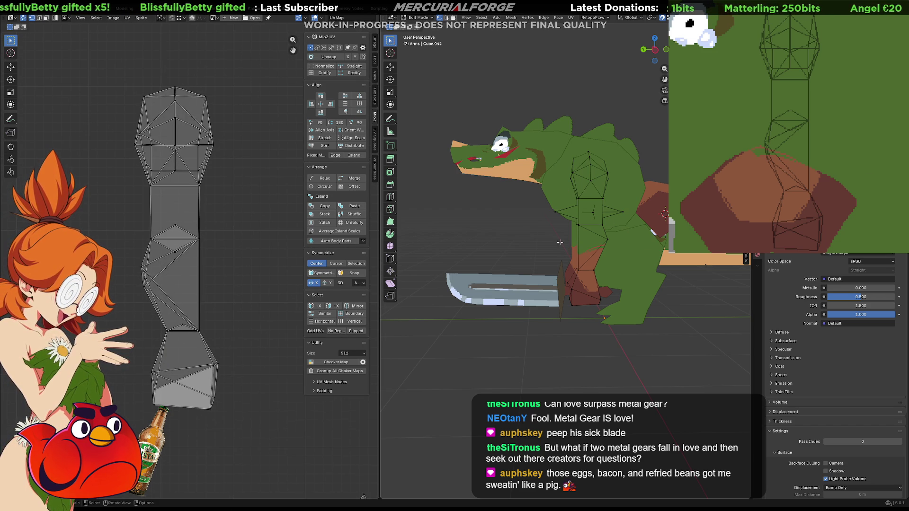
{"action": "mouse_move", "coordinate": [590, 250]}
{"action": "middle_mouse_down"}
{"action": "mouse_move", "coordinate": [562, 251]}
{"action": "mouse_move", "coordinate": [542, 295]}
{"action": "middle_mouse_up"}
{"action": "scroll", "coordinate": [556, 274], "scroll_direction": "up", "scroll_amount": 5}
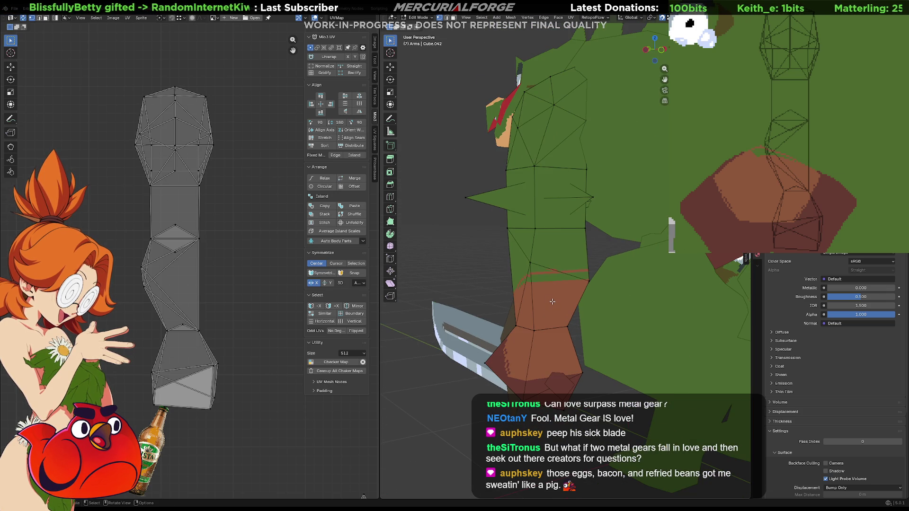
{"action": "key", "text": "b"}
{"action": "key", "text": "Escape"}
- In face mode, select the arm's faces from the lowest forearm face up to the shoulder top
{"action": "key", "text": "3"}
{"action": "left_click", "coordinate": [547, 299]}
{"action": "left_click", "coordinate": [559, 258], "text": "shift"}
{"action": "middle_click_drag", "start_coordinate": [559, 258], "coordinate": [563, 256]}
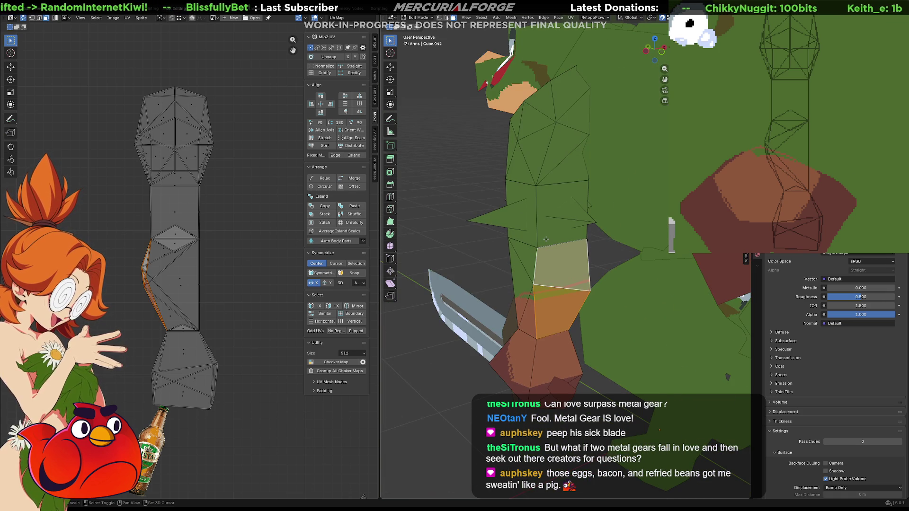
{"action": "left_click", "coordinate": [547, 188], "text": "shift"}
{"action": "left_click", "coordinate": [564, 172], "text": "shift"}
{"action": "left_click", "coordinate": [566, 143], "text": "shift"}
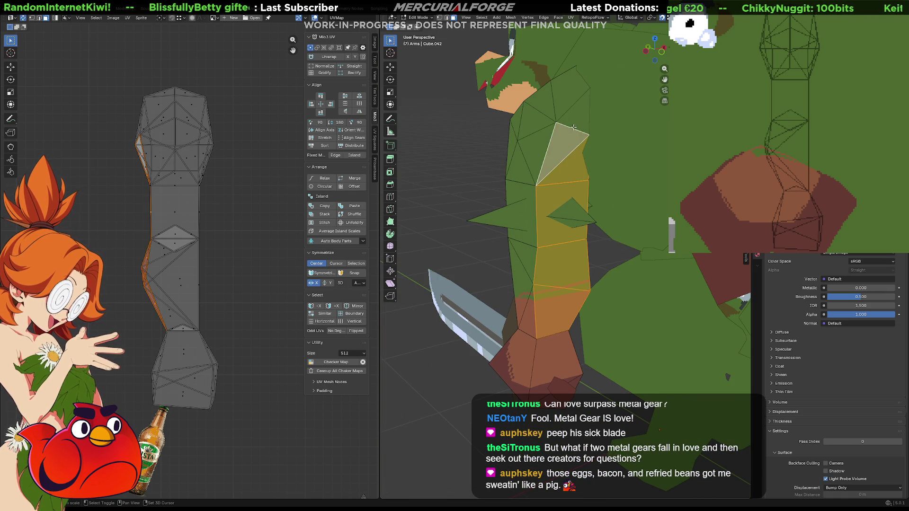
{"action": "left_click", "coordinate": [577, 120], "text": "shift"}
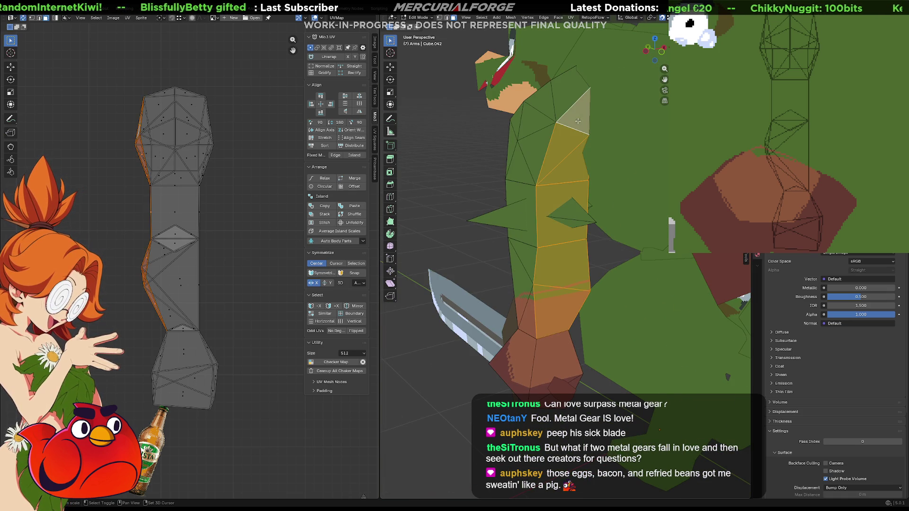
{"action": "left_click", "coordinate": [573, 89], "text": "shift"}
{"action": "mouse_move", "coordinate": [573, 89]}
{"action": "middle_mouse_down"}
{"action": "mouse_move", "coordinate": [519, 122]}
{"action": "mouse_move", "coordinate": [618, 77]}
{"action": "mouse_move", "coordinate": [596, 100]}
{"action": "mouse_move", "coordinate": [514, 129]}
{"action": "mouse_move", "coordinate": [536, 229]}
{"action": "mouse_move", "coordinate": [429, 242]}
{"action": "mouse_move", "coordinate": [568, 329]}
{"action": "middle_mouse_up"}
{"action": "left_click", "coordinate": [535, 230]}
{"action": "middle_click_drag", "start_coordinate": [170, 273], "coordinate": [211, 281]}
- Move the selected arm UVs off the main island, then try an angle-based unwrap and undo it
{"action": "key", "text": "g"}
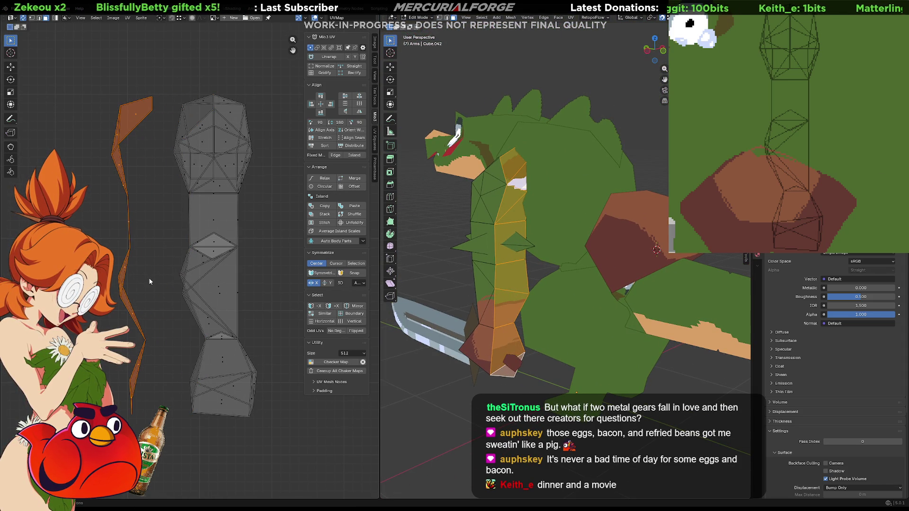
{"action": "left_click", "coordinate": [148, 277]}
{"action": "key", "text": "u"}
{"action": "left_click", "coordinate": [148, 277]}
{"action": "scroll", "coordinate": [208, 276], "scroll_direction": "down", "scroll_amount": 5}
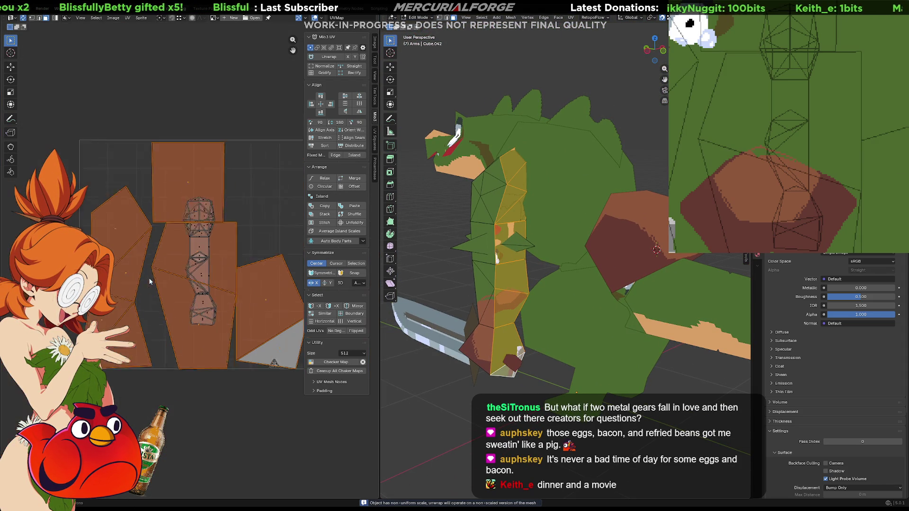
{"action": "key", "text": "ctrl+z"}
{"action": "scroll", "coordinate": [208, 274], "scroll_direction": "up", "scroll_amount": 4}
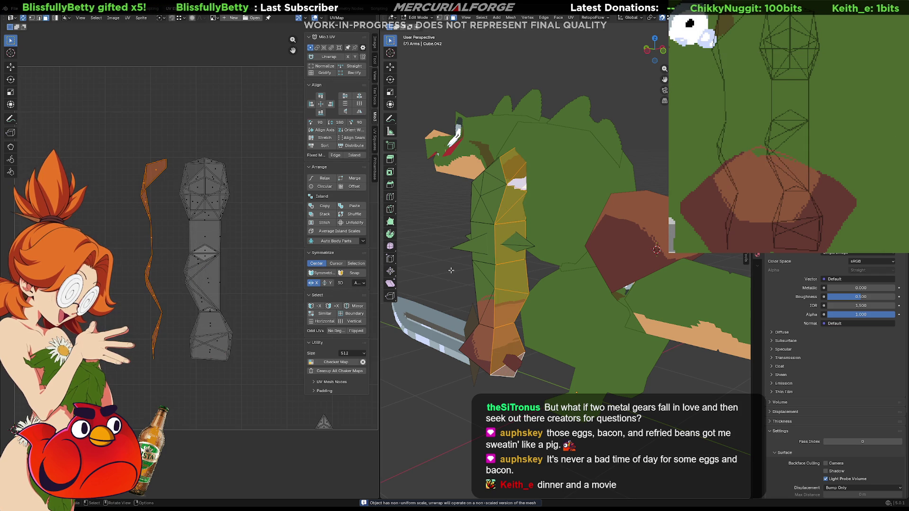
- Project the arm UVs from Front view and place the new strip beside the main island
{"action": "key", "text": "KP_3"}
{"action": "key", "text": "KP_1"}
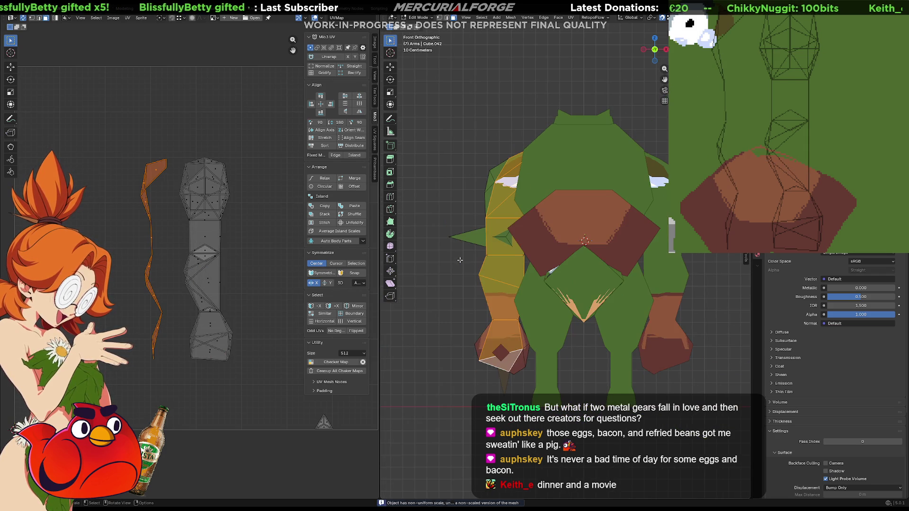
{"action": "key", "text": "u"}
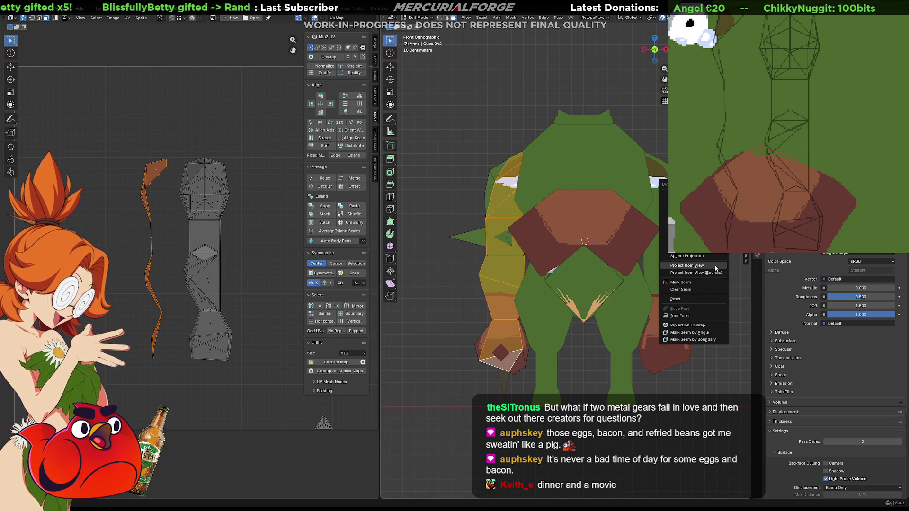
{"action": "left_click", "coordinate": [714, 265]}
{"action": "middle_click_drag", "start_coordinate": [154, 240], "coordinate": [176, 258]}
{"action": "key", "text": "g"}
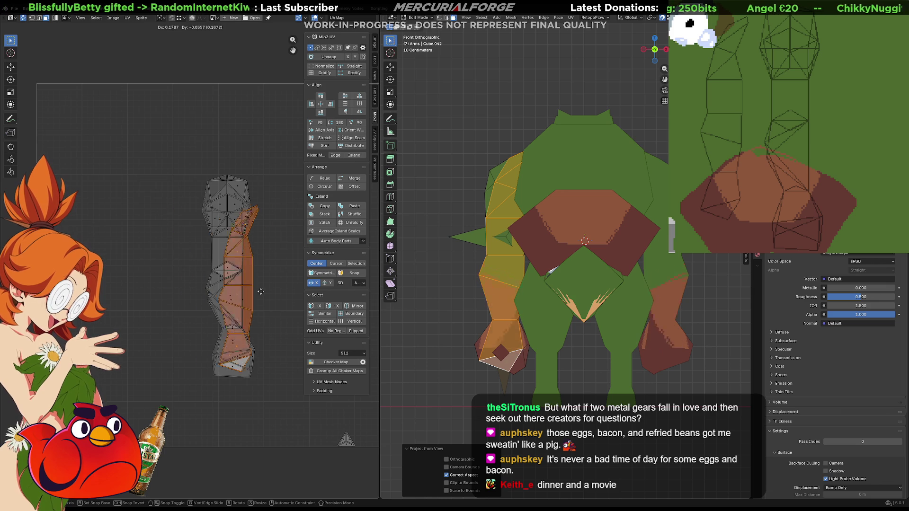
{"action": "left_click", "coordinate": [291, 287]}
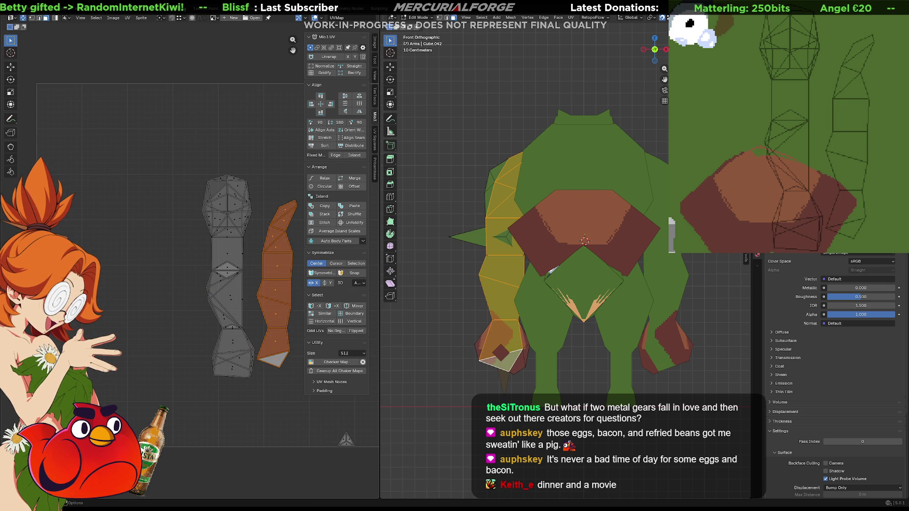
{"action": "mouse_move", "coordinate": [821, 154]}
{"action": "middle_mouse_down"}
{"action": "mouse_move", "coordinate": [843, 130]}
{"action": "mouse_move", "coordinate": [833, 81]}
{"action": "middle_mouse_up"}
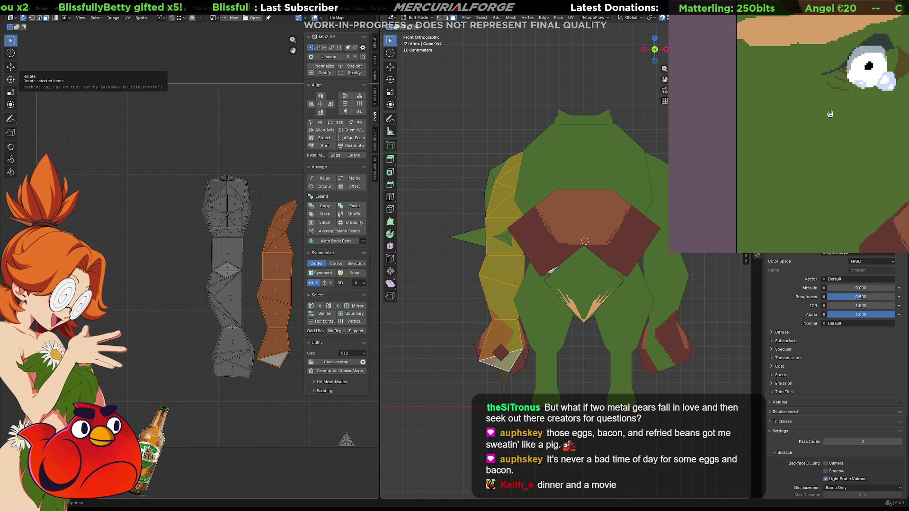
- Clear a small rectangle of the texture left of the eye to dark grey
{"action": "left_click_drag", "start_coordinate": [795, 213], "coordinate": [797, 215]}
{"action": "key", "text": "Delete"}
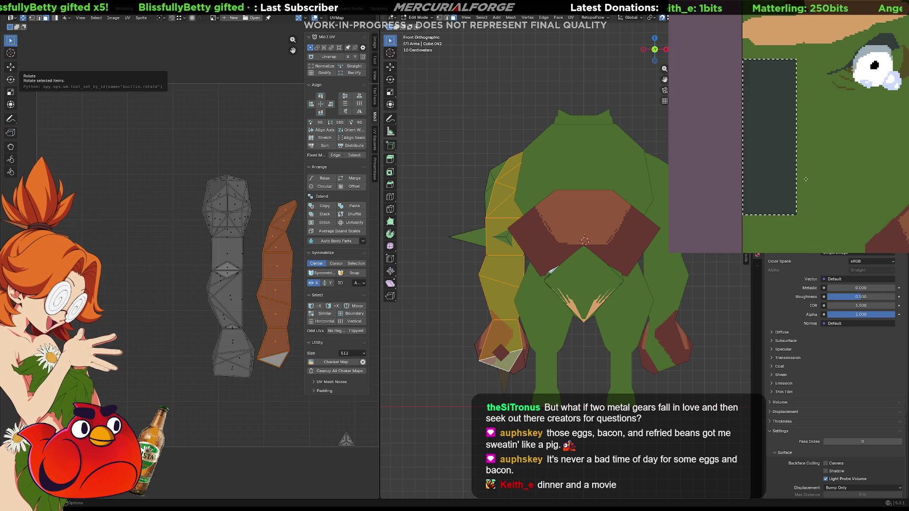
{"action": "middle_click_drag", "start_coordinate": [820, 165], "coordinate": [811, 171]}
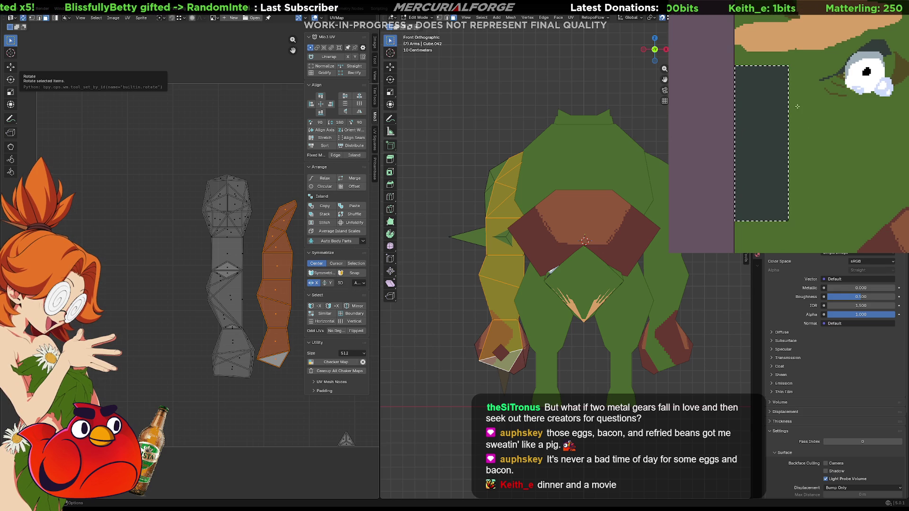
{"action": "left_click_drag", "start_coordinate": [749, 214], "coordinate": [747, 227]}
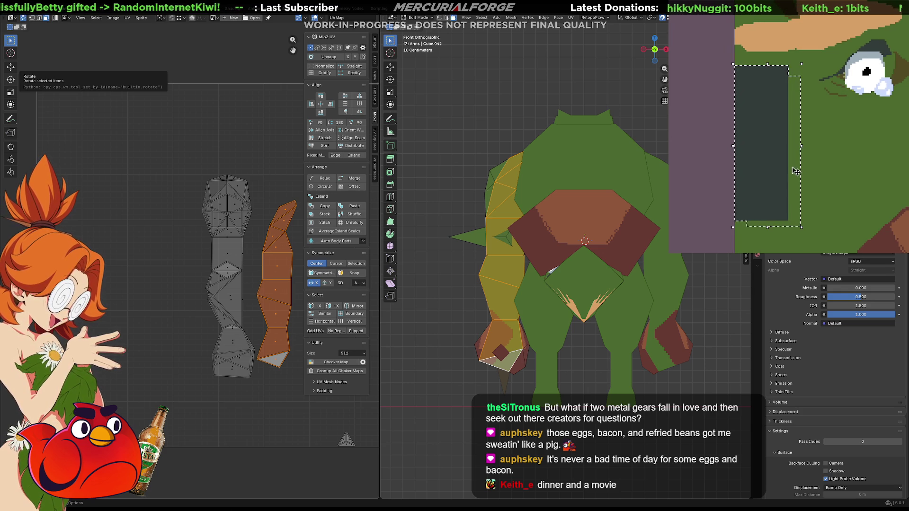
{"action": "key", "text": "ctrl+z"}
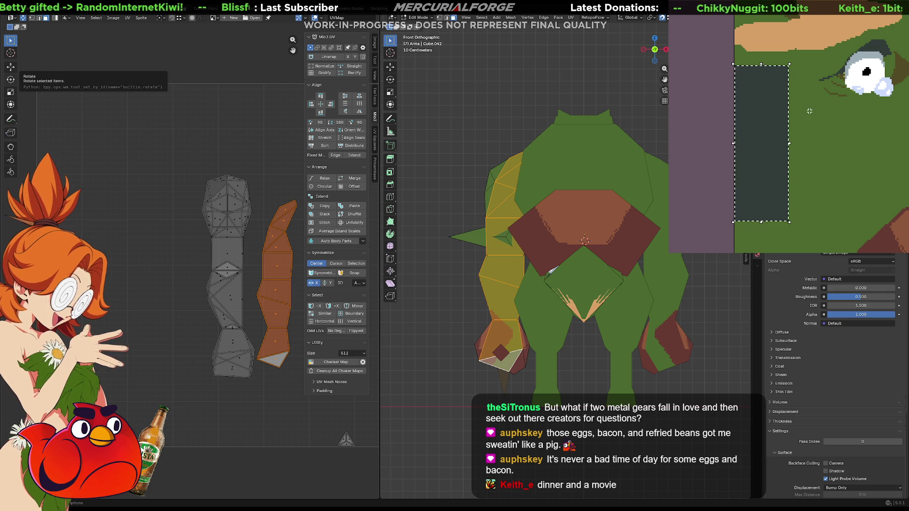
{"action": "key", "text": "ctrl+d"}
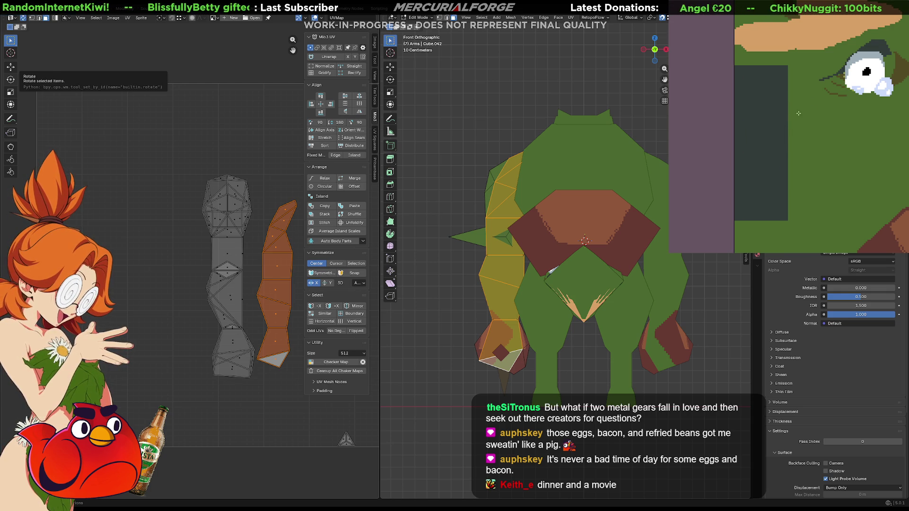
- Reselect the dark rectangle's right part and clear it back to green
{"action": "mouse_move", "coordinate": [803, 78]}
{"action": "left_mouse_down"}
{"action": "mouse_move", "coordinate": [766, 223]}
{"action": "mouse_move", "coordinate": [750, 224]}
{"action": "left_mouse_up"}
{"action": "key", "text": "Delete"}
{"action": "key", "text": "ctrl+d"}
{"action": "scroll", "coordinate": [781, 162], "scroll_direction": "right", "scroll_amount": 3}
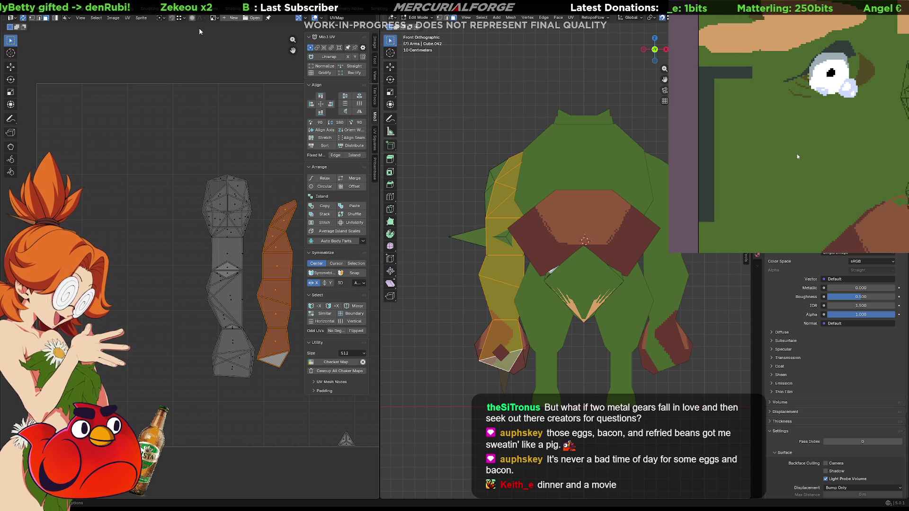
{"action": "left_click", "coordinate": [219, 19]}
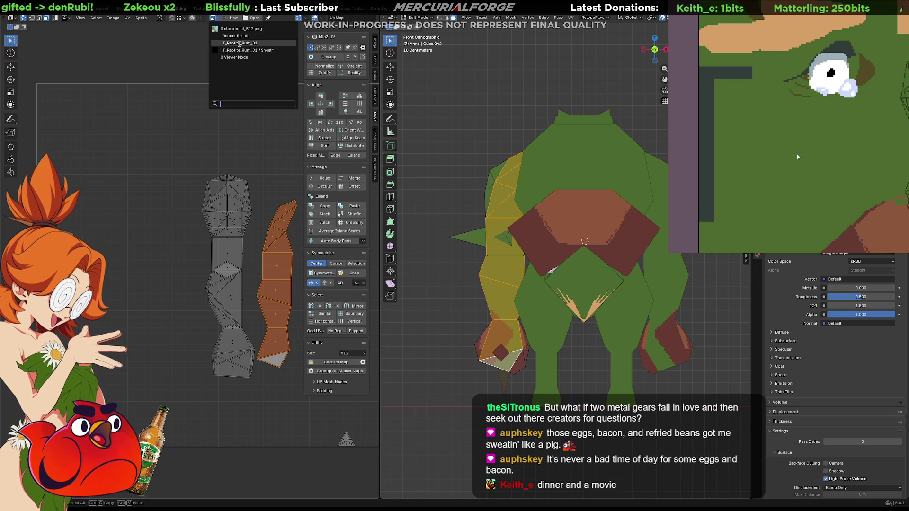
- Show the T_Reptile_Runt_01 texture, narrow the arm island along X, and place it on the dark strip
{"action": "left_click", "coordinate": [239, 47]}
{"action": "middle_click_drag", "start_coordinate": [265, 286], "coordinate": [241, 280]}
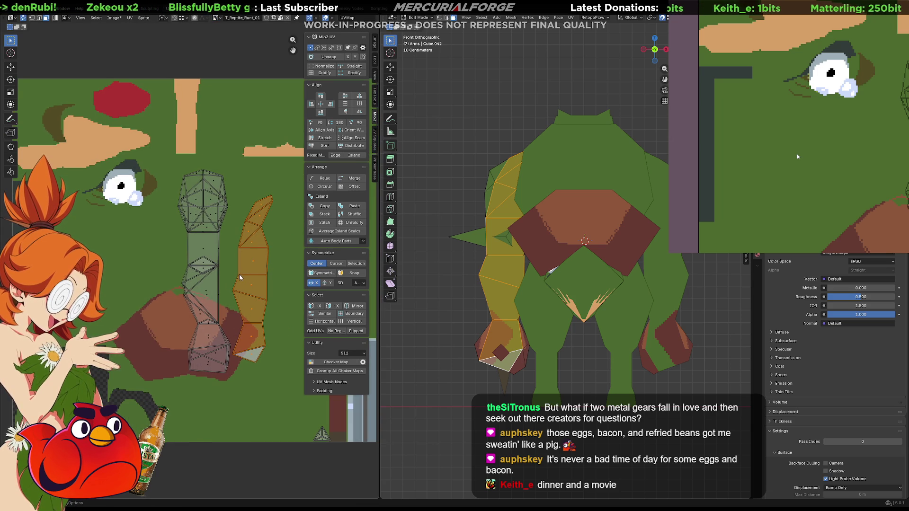
{"action": "middle_click_drag", "start_coordinate": [92, 251], "coordinate": [212, 253]}
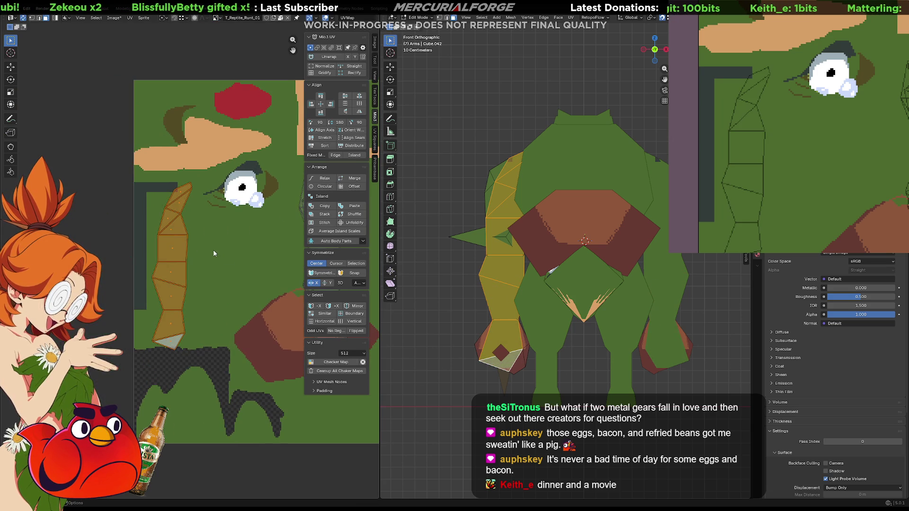
{"action": "key", "text": "s"}
{"action": "key", "text": "x"}
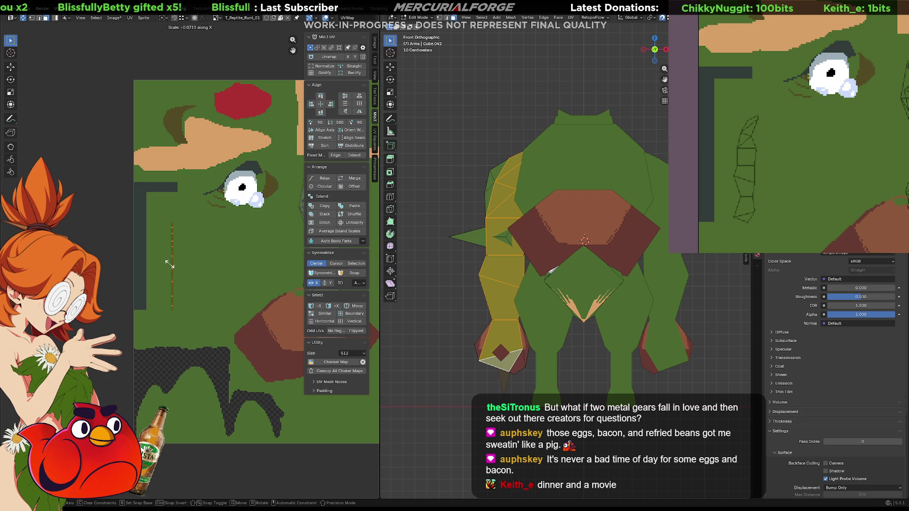
{"action": "left_click", "coordinate": [179, 265]}
{"action": "key", "text": "g"}
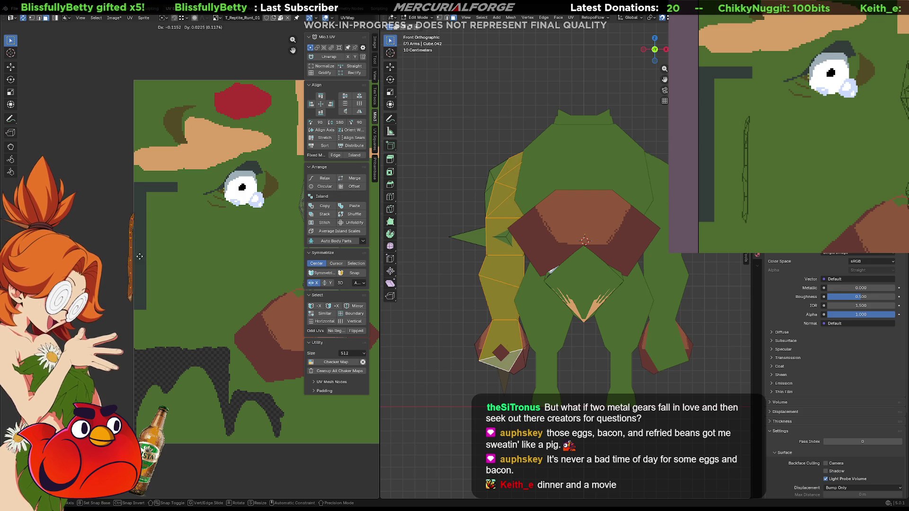
{"action": "left_click", "coordinate": [149, 250]}
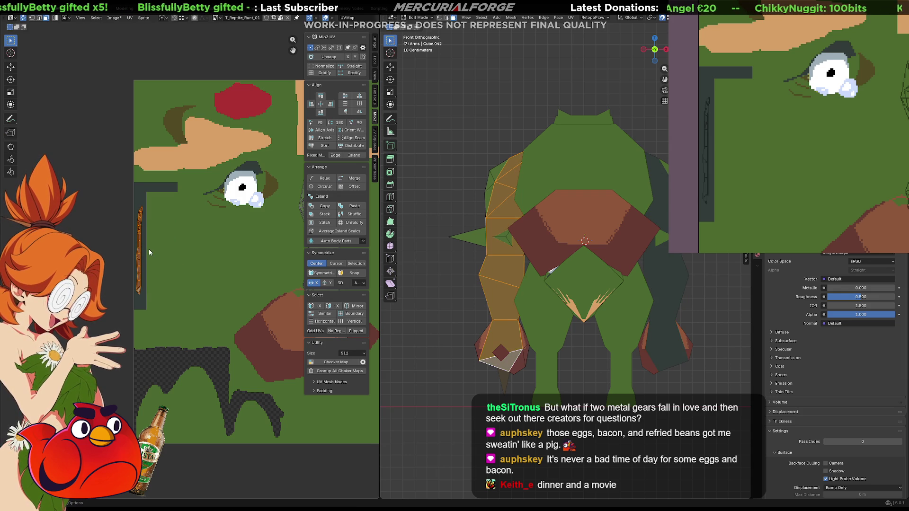
- Reposition the spike triangle's top face and vertices on the texture
{"action": "mouse_move", "coordinate": [497, 279]}
{"action": "middle_mouse_down"}
{"action": "mouse_move", "coordinate": [524, 282]}
{"action": "mouse_move", "coordinate": [425, 278]}
{"action": "mouse_move", "coordinate": [449, 288]}
{"action": "middle_mouse_up"}
{"action": "scroll", "coordinate": [136, 224], "scroll_direction": "up", "scroll_amount": 4}
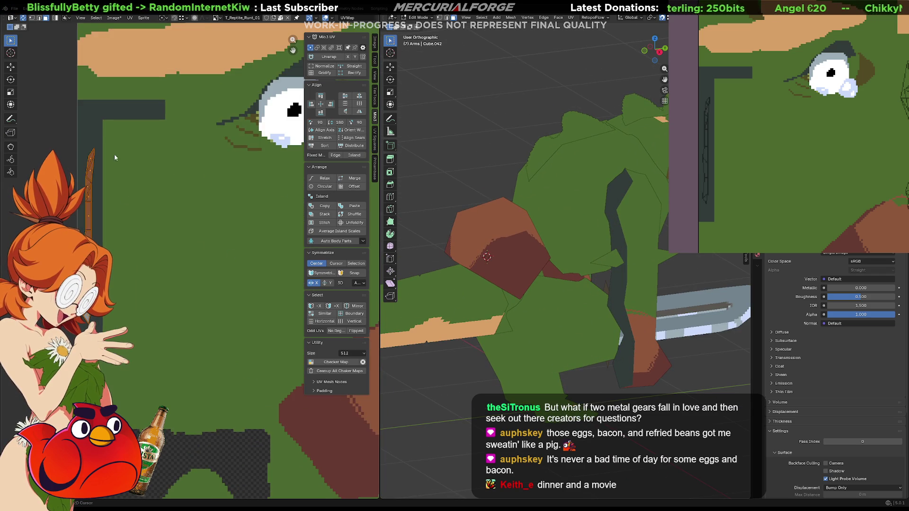
{"action": "left_click", "coordinate": [143, 209]}
{"action": "mouse_move", "coordinate": [147, 208]}
{"action": "left_mouse_down"}
{"action": "mouse_move", "coordinate": [182, 205]}
{"action": "mouse_move", "coordinate": [140, 200]}
{"action": "mouse_move", "coordinate": [155, 185]}
{"action": "mouse_move", "coordinate": [158, 156]}
{"action": "mouse_move", "coordinate": [137, 180]}
{"action": "mouse_move", "coordinate": [151, 194]}
{"action": "mouse_move", "coordinate": [152, 181]}
{"action": "left_mouse_up"}
{"action": "key", "text": "g"}
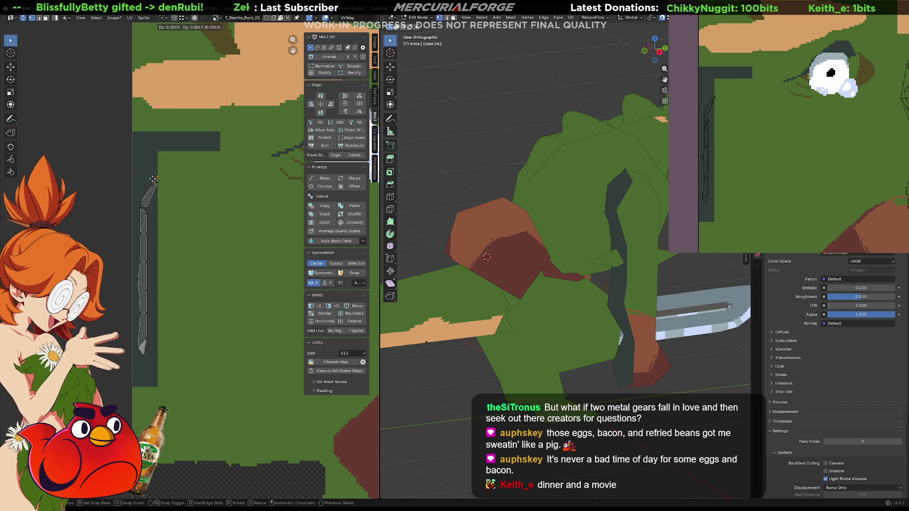
{"action": "left_click", "coordinate": [160, 168]}
{"action": "key", "text": "g"}
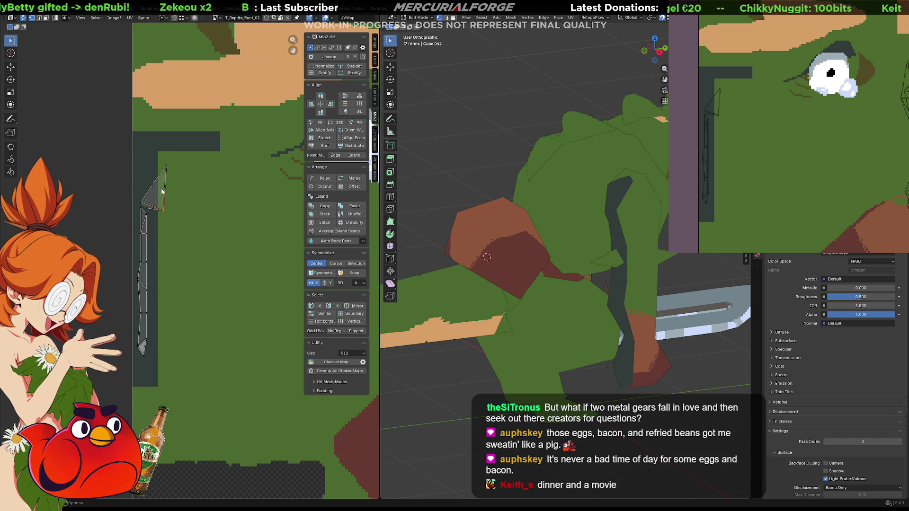
{"action": "left_click", "coordinate": [158, 207]}
{"action": "key", "text": "g"}
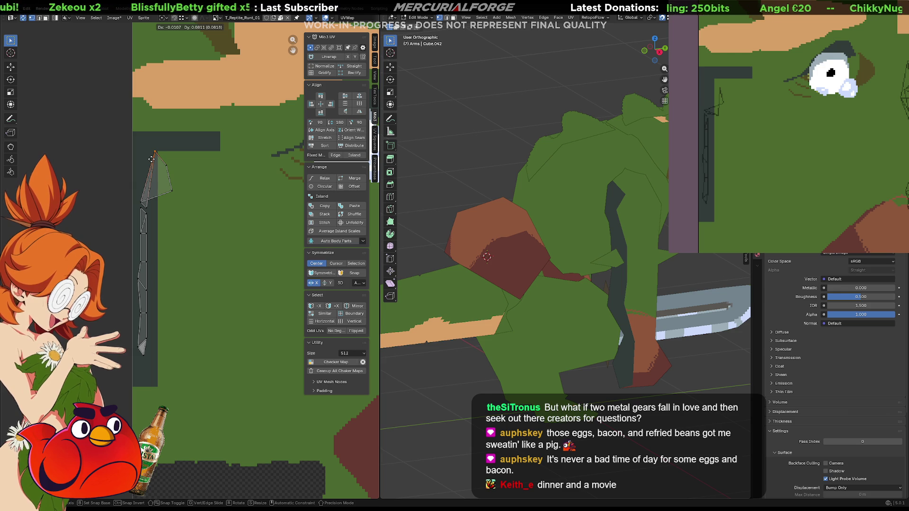
{"action": "left_click", "coordinate": [140, 162]}
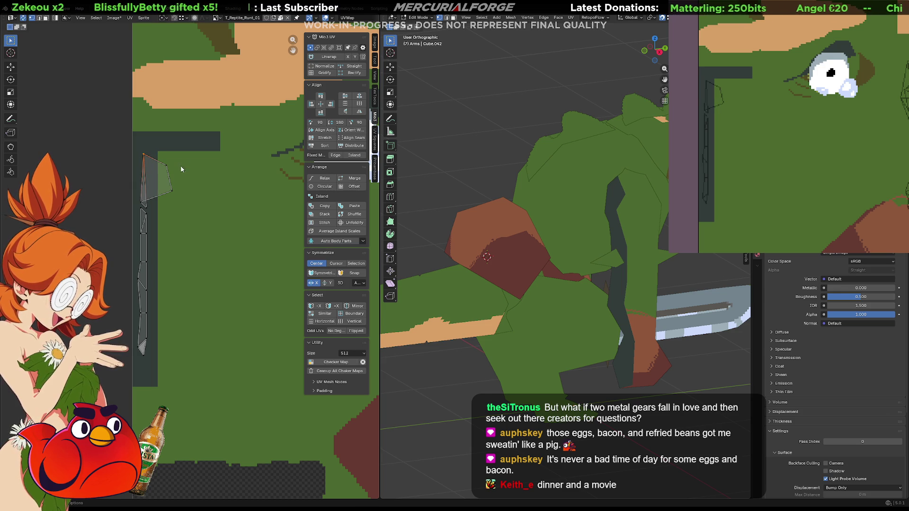
- Reshape the spike triangle by moving its right and lower-left UV vertices
{"action": "left_click", "coordinate": [156, 177]}
{"action": "key", "text": "g"}
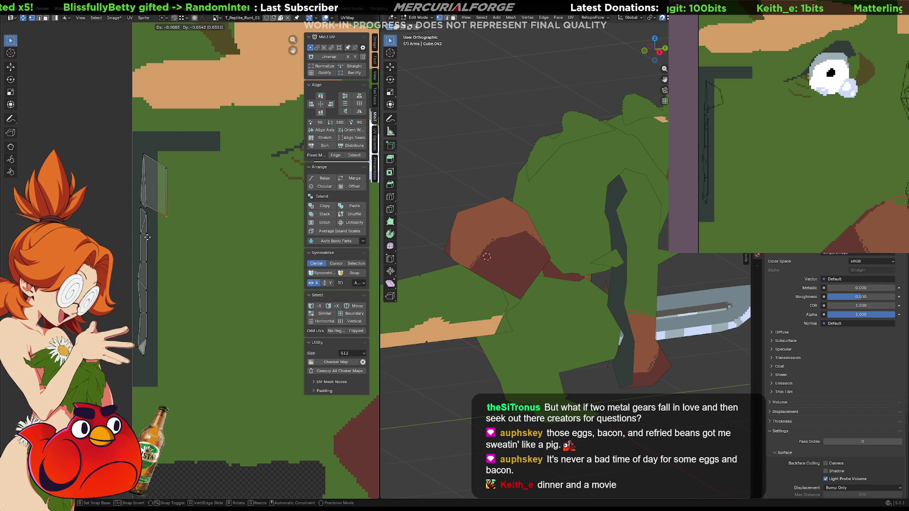
{"action": "left_click", "coordinate": [180, 237]}
{"action": "left_click_drag", "start_coordinate": [149, 194], "coordinate": [136, 205]}
{"action": "key", "text": "g"}
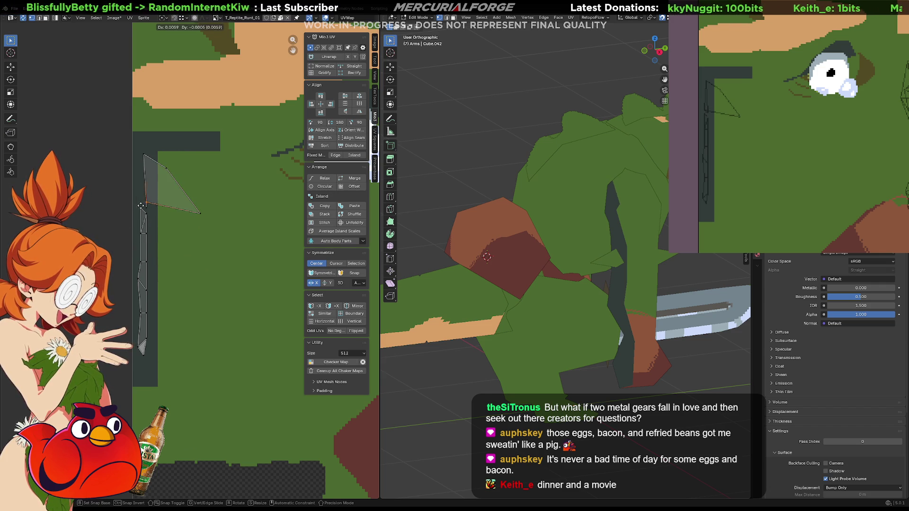
{"action": "left_click", "coordinate": [183, 207]}
{"action": "key", "text": "g"}
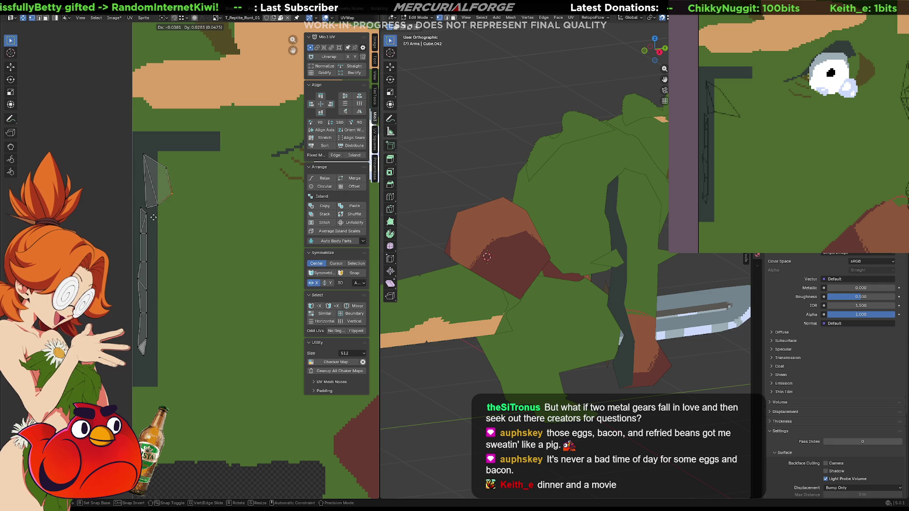
{"action": "left_click", "coordinate": [162, 215]}
- Frame the arm's wireframe and return to Object Mode
{"action": "mouse_move", "coordinate": [568, 256]}
{"action": "middle_mouse_down"}
{"action": "mouse_move", "coordinate": [602, 258]}
{"action": "mouse_move", "coordinate": [536, 266]}
{"action": "mouse_move", "coordinate": [545, 255]}
{"action": "middle_mouse_up"}
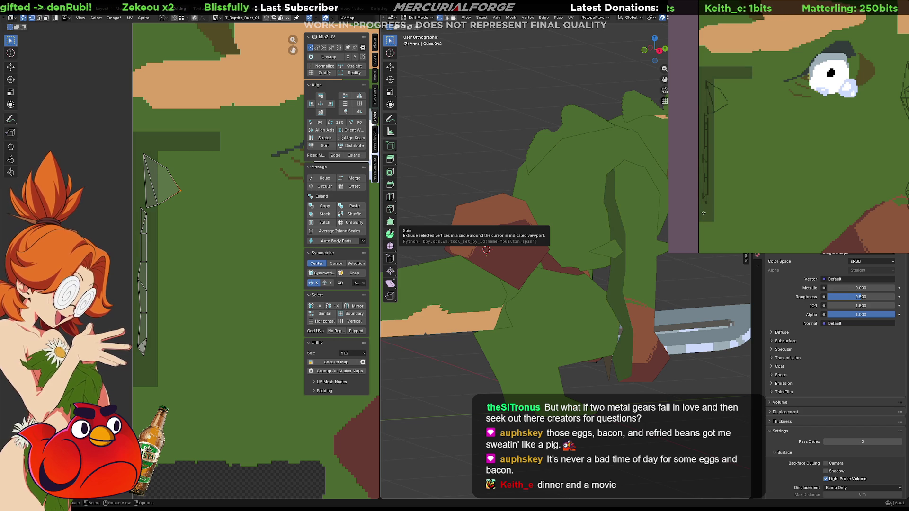
{"action": "mouse_move", "coordinate": [653, 228]}
{"action": "middle_mouse_down"}
{"action": "mouse_move", "coordinate": [592, 232]}
{"action": "mouse_move", "coordinate": [657, 235]}
{"action": "middle_mouse_up"}
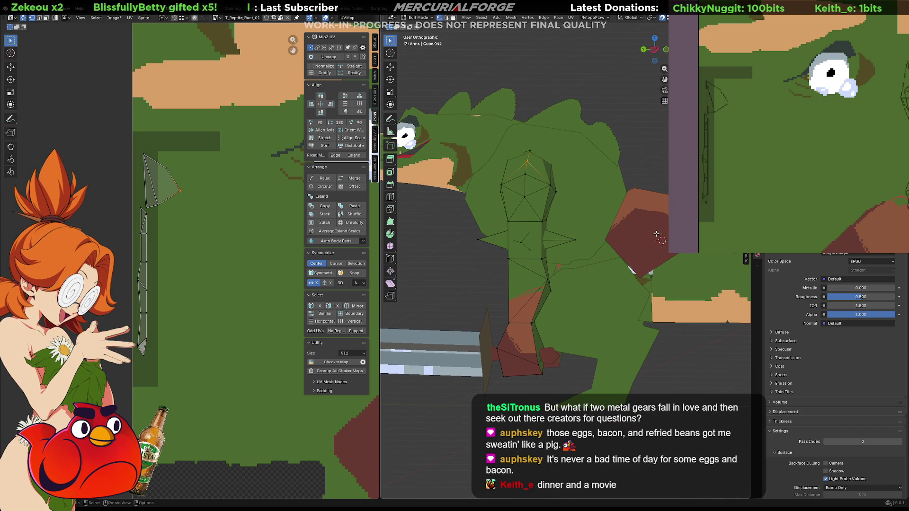
{"action": "right_click", "coordinate": [259, 234]}
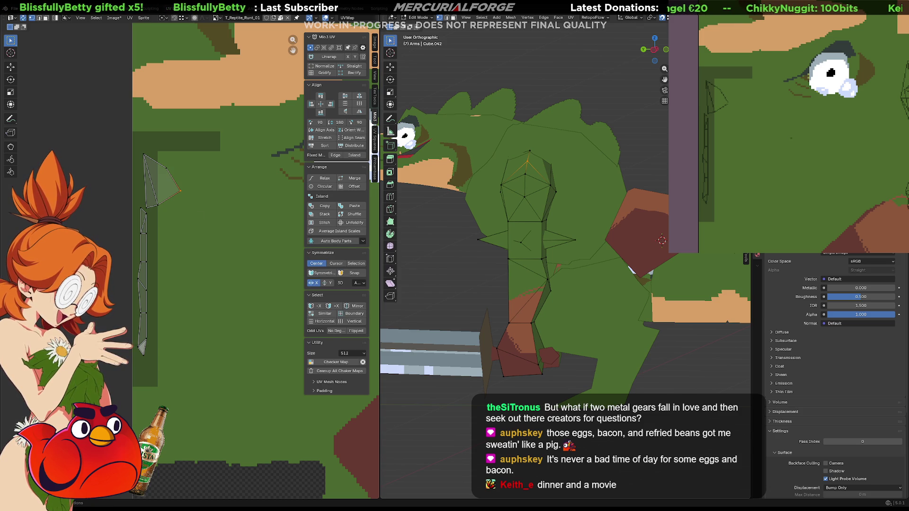
{"action": "key", "text": "Tab"}
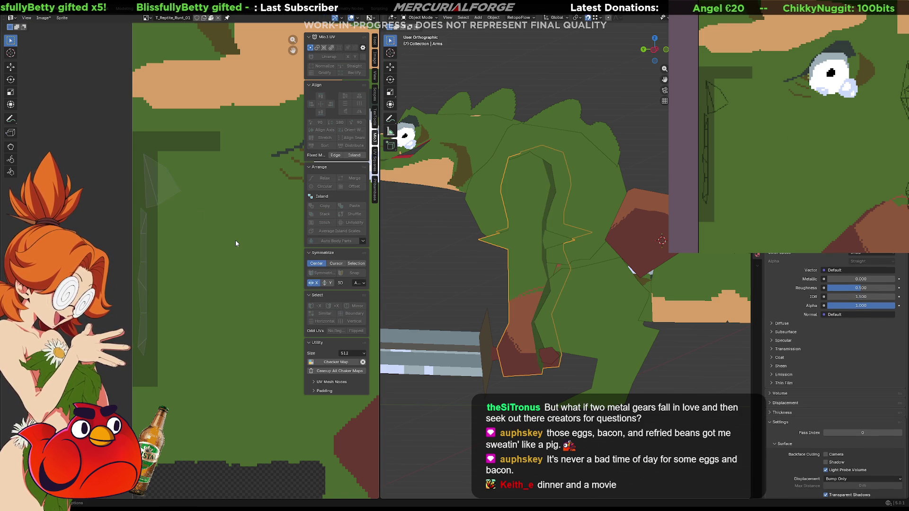
- Select the arm's UV island, scale it down and move it left over green skin
{"action": "scroll", "coordinate": [240, 242], "scroll_direction": "down", "scroll_amount": 3}
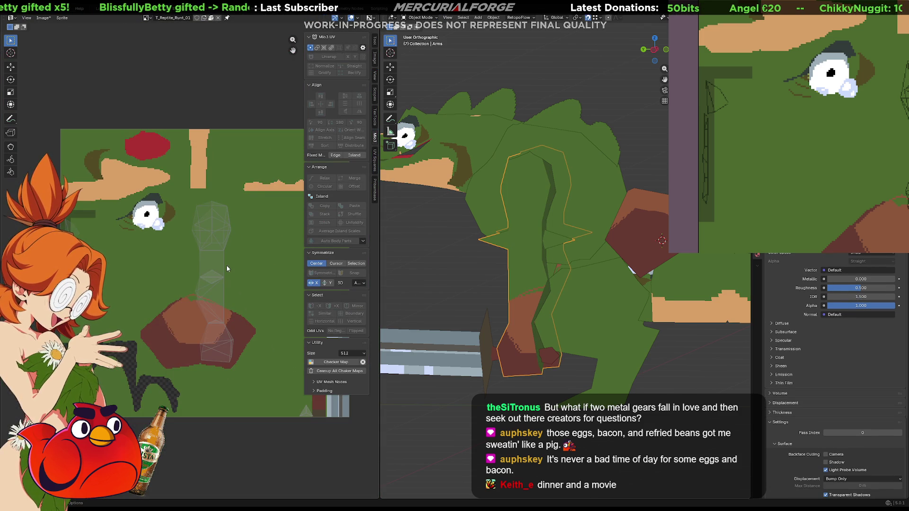
{"action": "key", "text": "Tab"}
{"action": "key", "text": "a"}
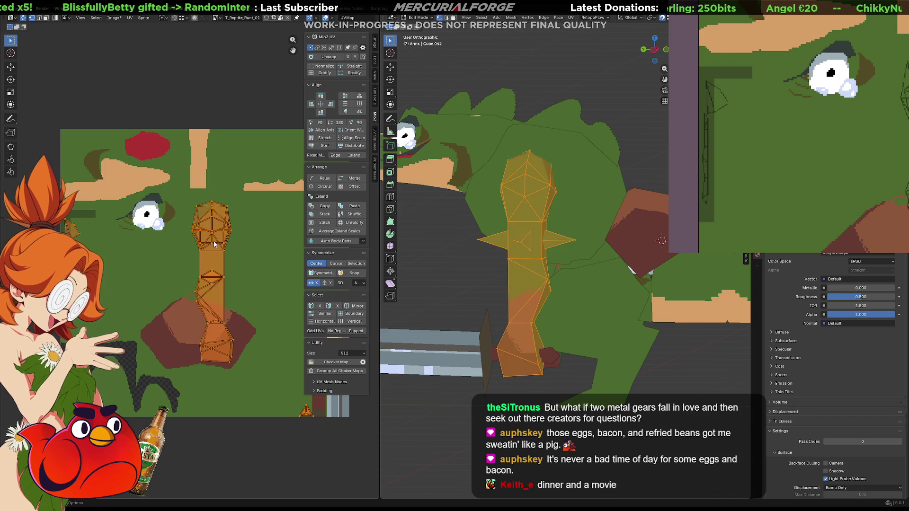
{"action": "mouse_move", "coordinate": [191, 195]}
{"action": "left_mouse_down"}
{"action": "mouse_move", "coordinate": [234, 331]}
{"action": "mouse_move", "coordinate": [229, 367]}
{"action": "left_mouse_up"}
{"action": "key", "text": "s"}
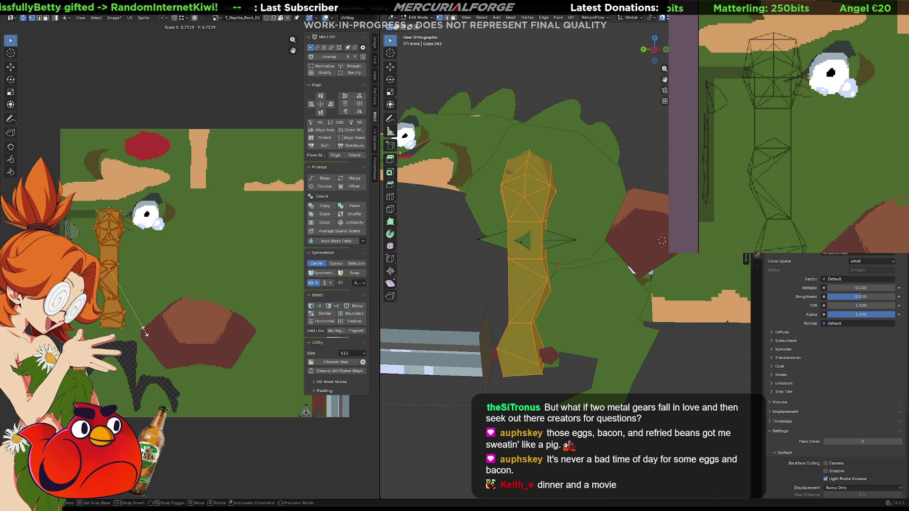
{"action": "left_click", "coordinate": [127, 320]}
{"action": "key", "text": "KP_Decimal"}
{"action": "key", "text": "g"}
{"action": "left_click", "coordinate": [227, 284]}
- Try a dark-green paint stroke, undo it, and deselect the arm faces
{"action": "scroll", "coordinate": [186, 278], "scroll_direction": "up", "scroll_amount": 2}
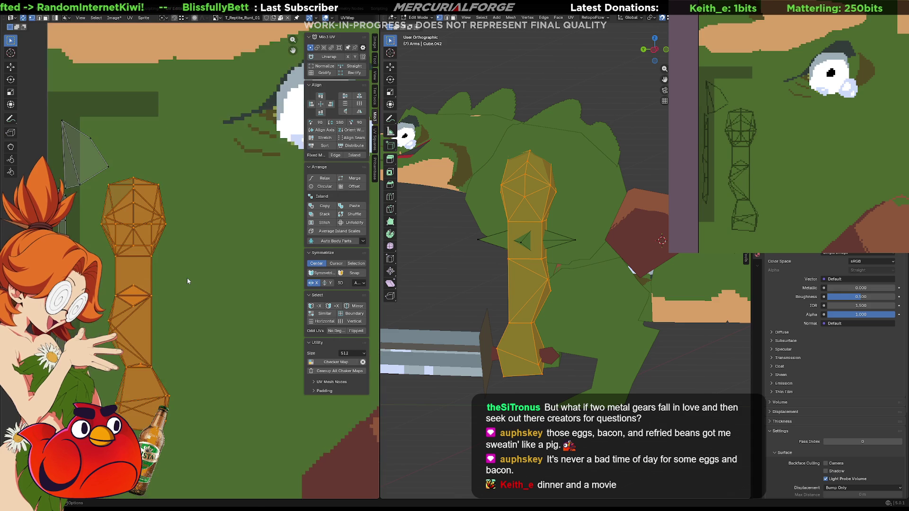
{"action": "middle_click_drag", "start_coordinate": [187, 278], "coordinate": [247, 262]}
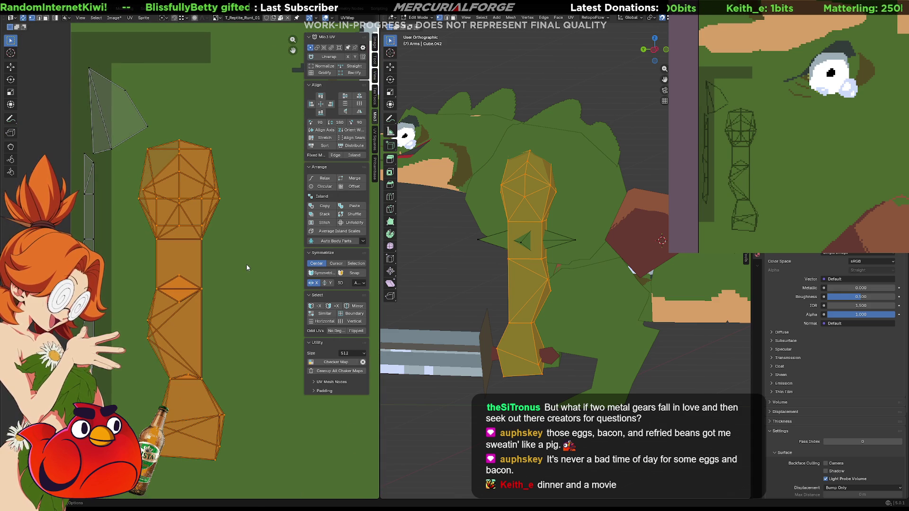
{"action": "scroll", "coordinate": [753, 199], "scroll_direction": "up", "scroll_amount": 3}
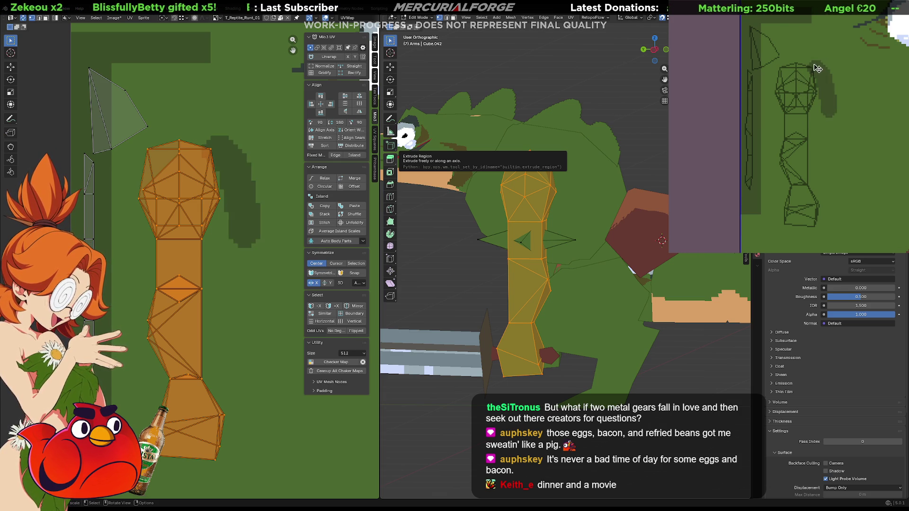
{"action": "left_click_drag", "start_coordinate": [807, 71], "coordinate": [810, 116]}
{"action": "key", "text": "ctrl+z"}
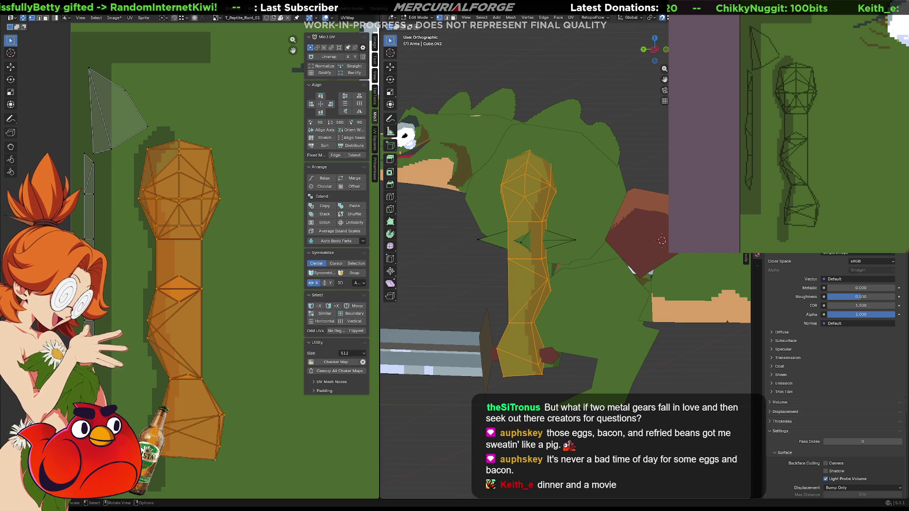
{"action": "left_click", "coordinate": [630, 149]}
{"action": "scroll", "coordinate": [630, 149], "scroll_direction": "down", "scroll_amount": 5}
{"action": "middle_click_drag", "start_coordinate": [630, 149], "coordinate": [552, 226]}
{"action": "scroll", "coordinate": [552, 226], "scroll_direction": "up", "scroll_amount": 5}
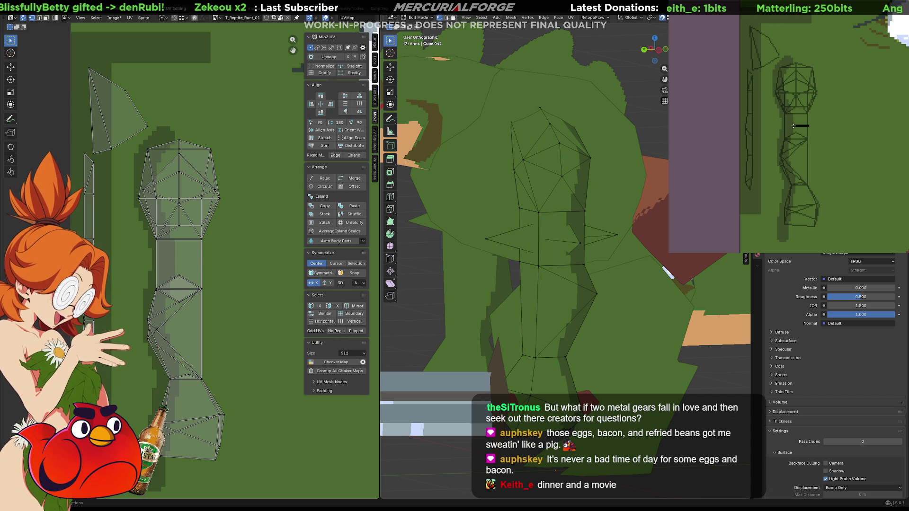
- Select the upper-arm edge loop, paint it solid black, and undo stray strokes before leaving Edit Mode
{"action": "left_click", "coordinate": [807, 118]}
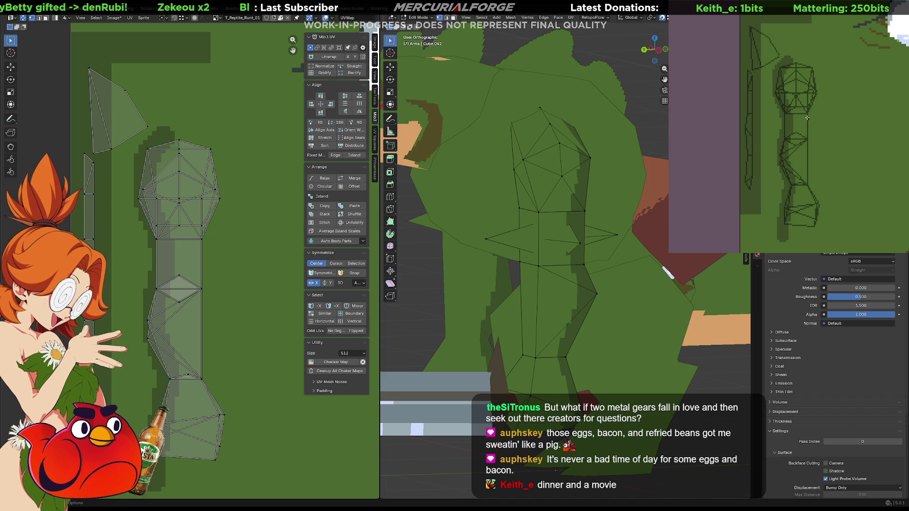
{"action": "left_click", "coordinate": [787, 117]}
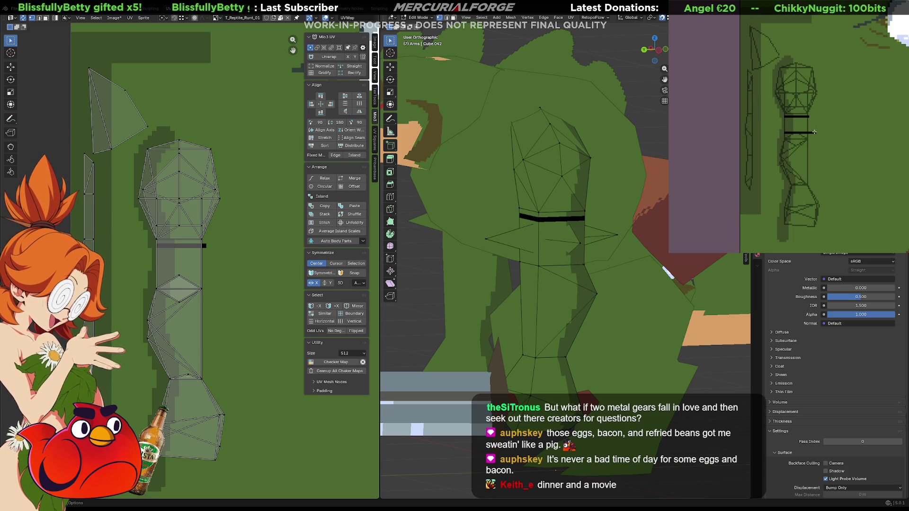
{"action": "key", "text": "ctrl+z"}
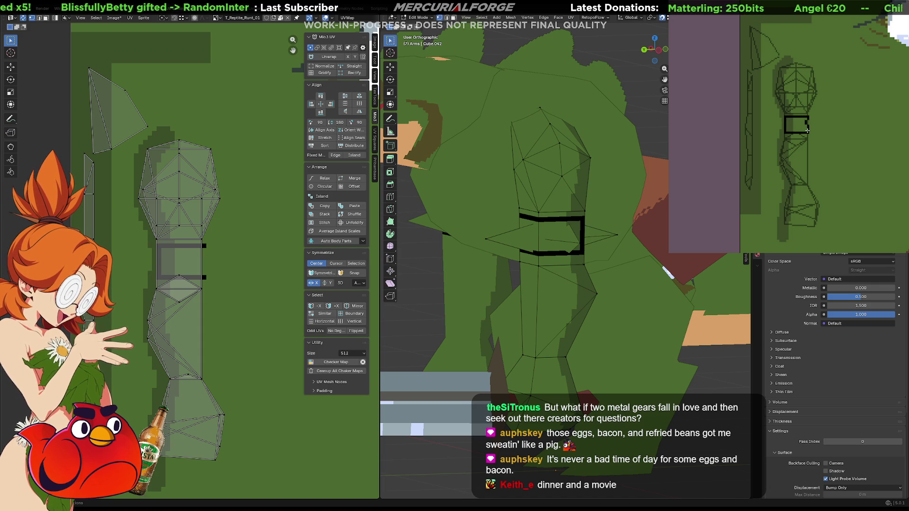
{"action": "mouse_move", "coordinate": [787, 118]}
{"action": "left_mouse_down"}
{"action": "mouse_move", "coordinate": [785, 132]}
{"action": "mouse_move", "coordinate": [803, 130]}
{"action": "left_mouse_up"}
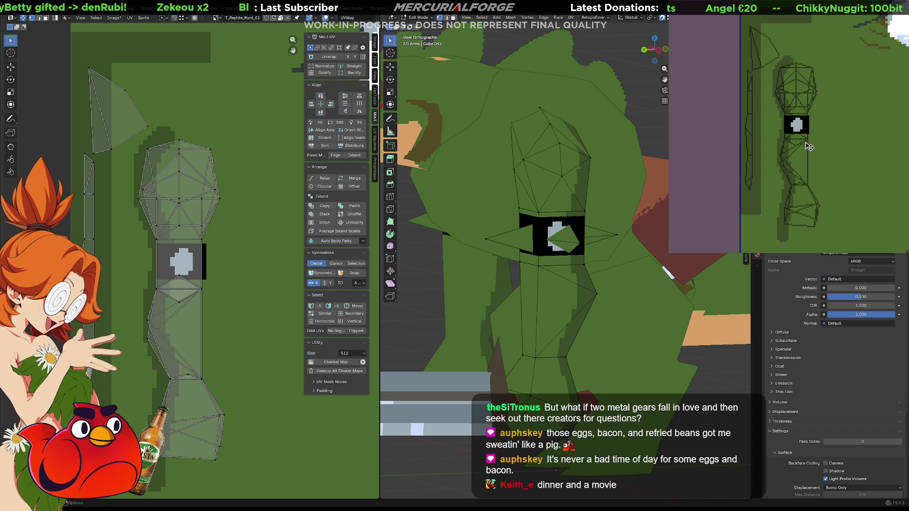
{"action": "key", "text": "ctrl+z"}
{"action": "key", "text": "ctrl+z"}
{"action": "key", "text": "ctrl+z"}
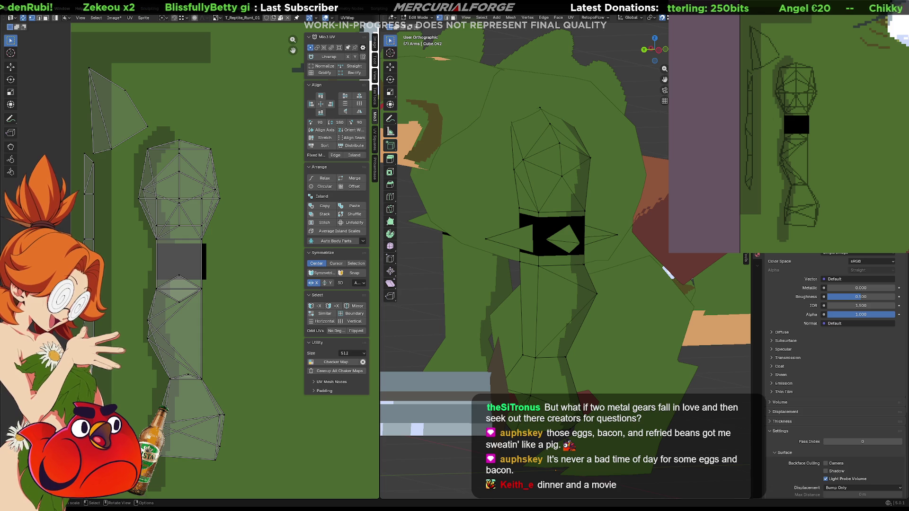
{"action": "mouse_move", "coordinate": [559, 246]}
{"action": "middle_mouse_down"}
{"action": "mouse_move", "coordinate": [497, 251]}
{"action": "mouse_move", "coordinate": [661, 235]}
{"action": "mouse_move", "coordinate": [599, 255]}
{"action": "middle_mouse_up"}
{"action": "key", "text": "KP_5"}
{"action": "key", "text": "Tab"}
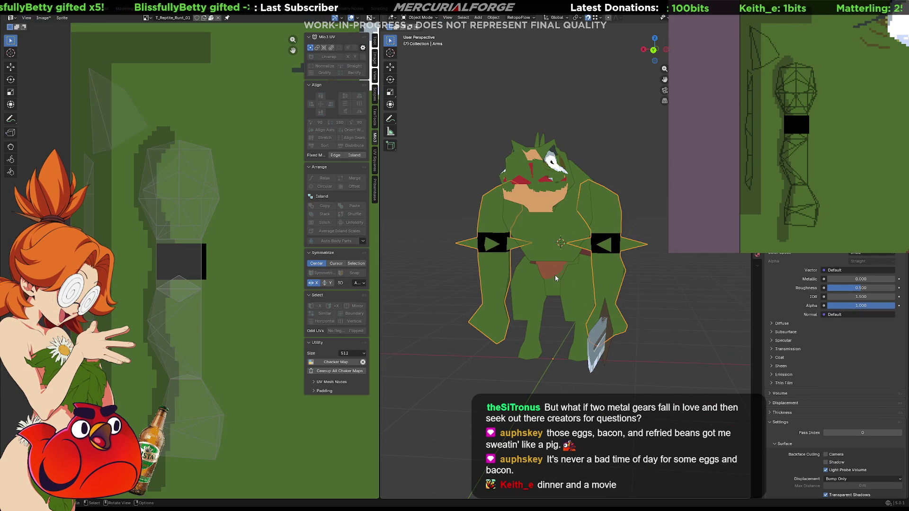
- Select the torso piece and scale its UV island down in Edit Mode
{"action": "left_click", "coordinate": [555, 274]}
{"action": "scroll", "coordinate": [213, 258], "scroll_direction": "down", "scroll_amount": 3}
{"action": "scroll", "coordinate": [246, 258], "scroll_direction": "up", "scroll_amount": 2}
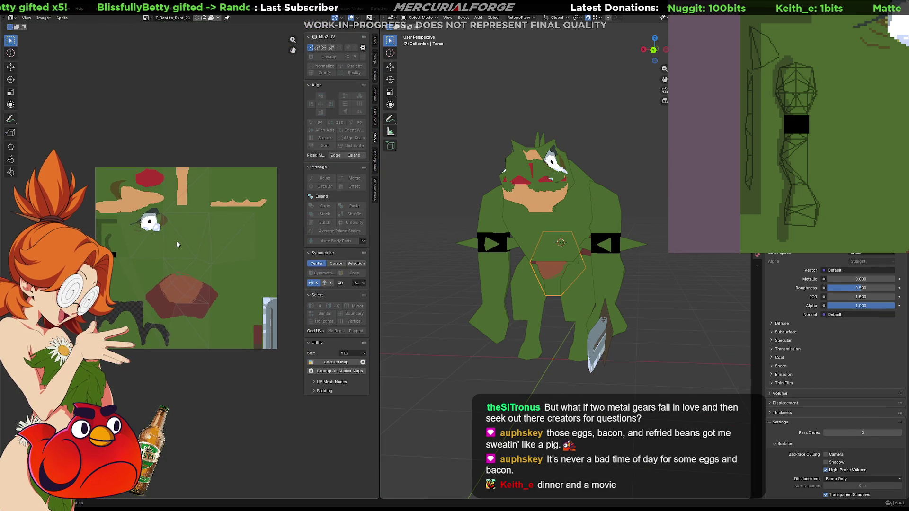
{"action": "key", "text": "Tab"}
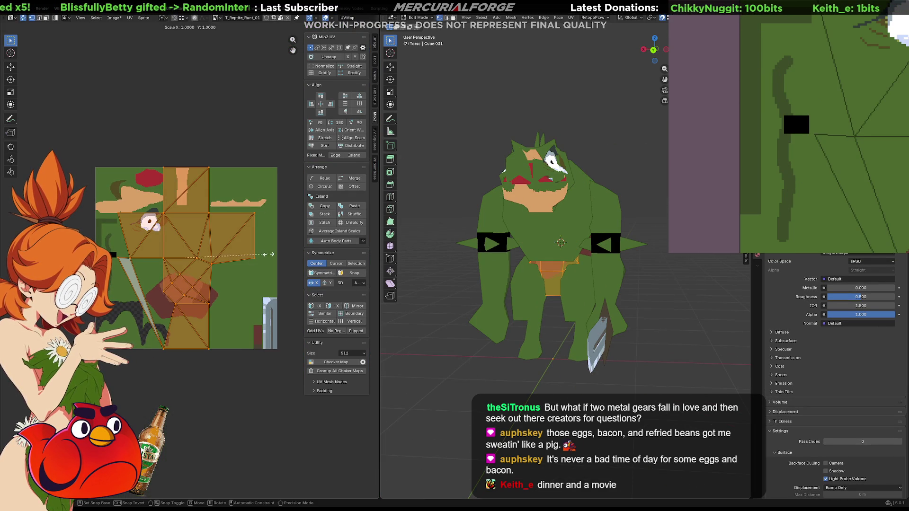
{"action": "key", "text": "s"}
{"action": "left_click", "coordinate": [215, 246]}
{"action": "key", "text": "g"}
{"action": "key", "text": "s"}
{"action": "left_click", "coordinate": [225, 234]}
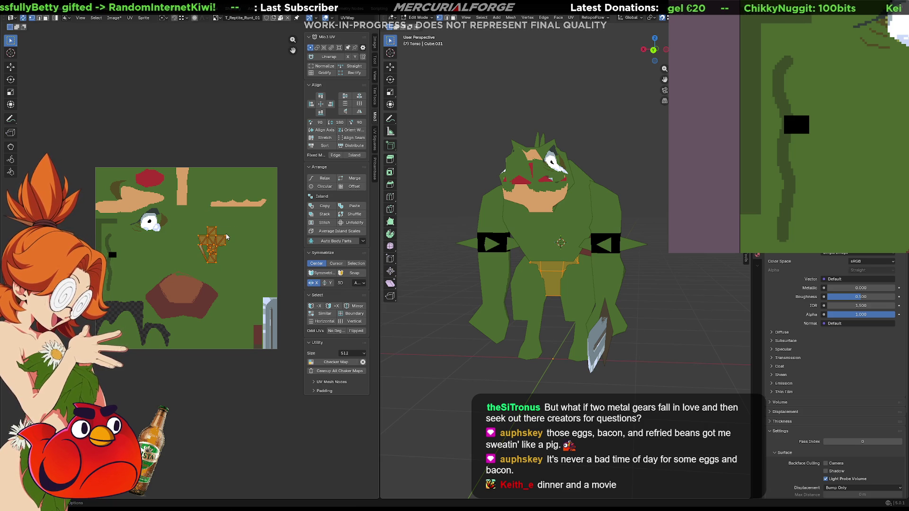
- Project the torso UVs from Front Ortho view and drop the island on the tan area
{"action": "key", "text": "KP_5"}
{"action": "key", "text": "KP_1"}
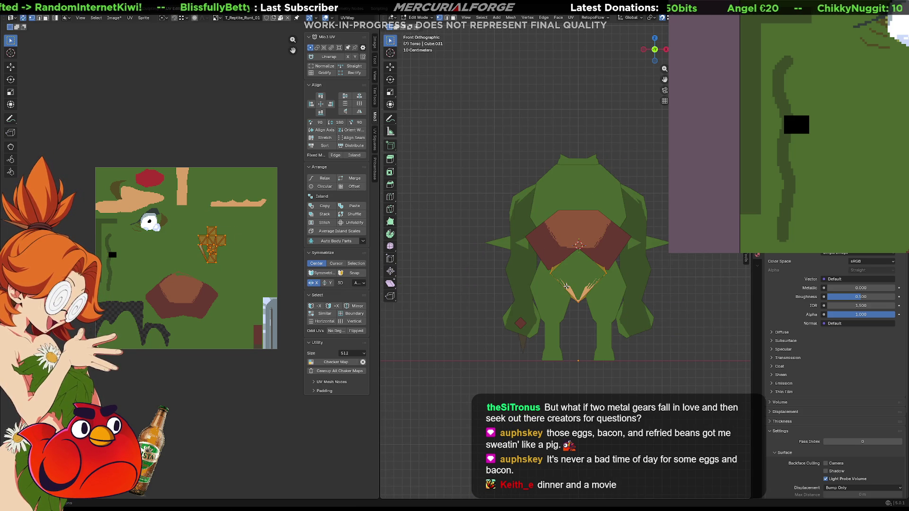
{"action": "key", "text": "u"}
{"action": "left_click", "coordinate": [567, 290]}
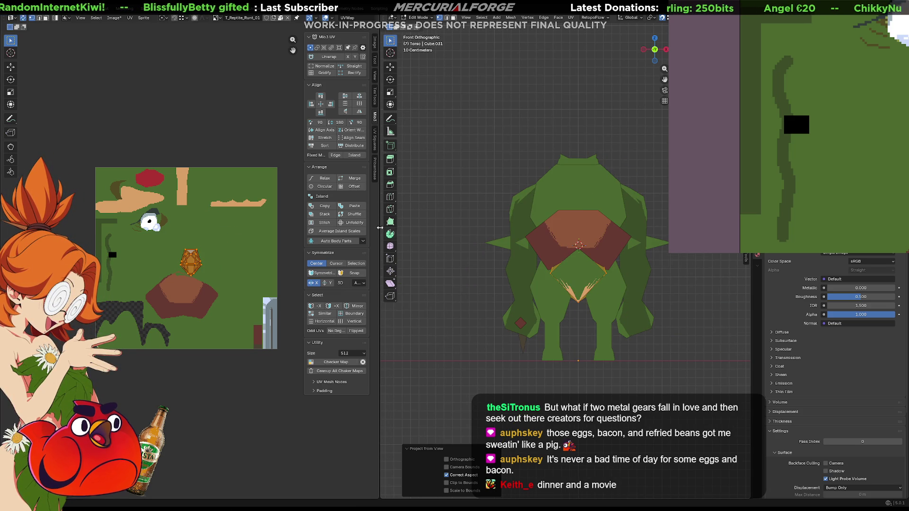
{"action": "key", "text": "g"}
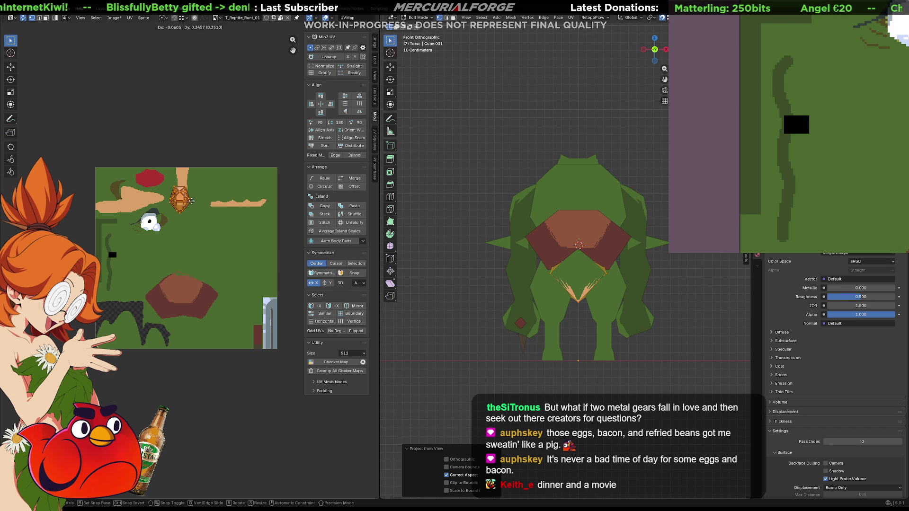
{"action": "left_click", "coordinate": [193, 194]}
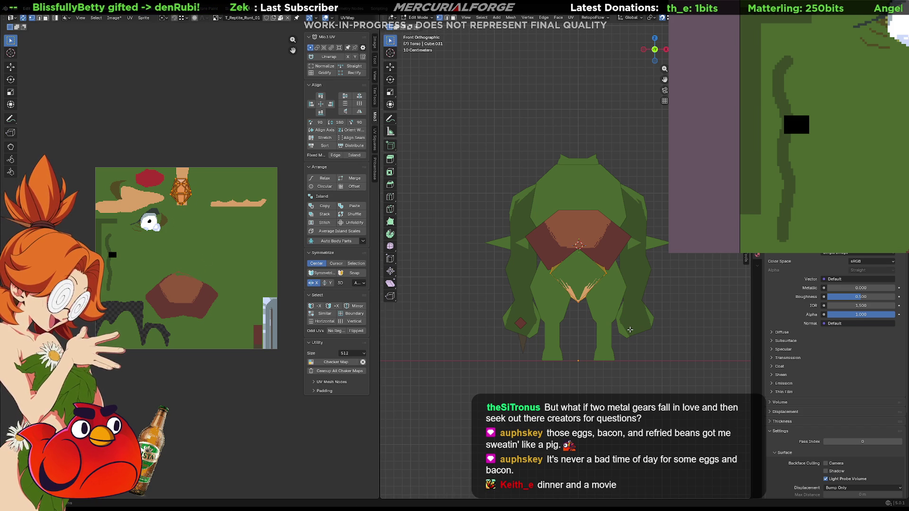
- Leave Edit Mode and inspect the crocodile from several angles, reselecting the torso
{"action": "mouse_move", "coordinate": [630, 330]}
{"action": "middle_mouse_down"}
{"action": "mouse_move", "coordinate": [662, 312]}
{"action": "mouse_move", "coordinate": [715, 307]}
{"action": "middle_mouse_up"}
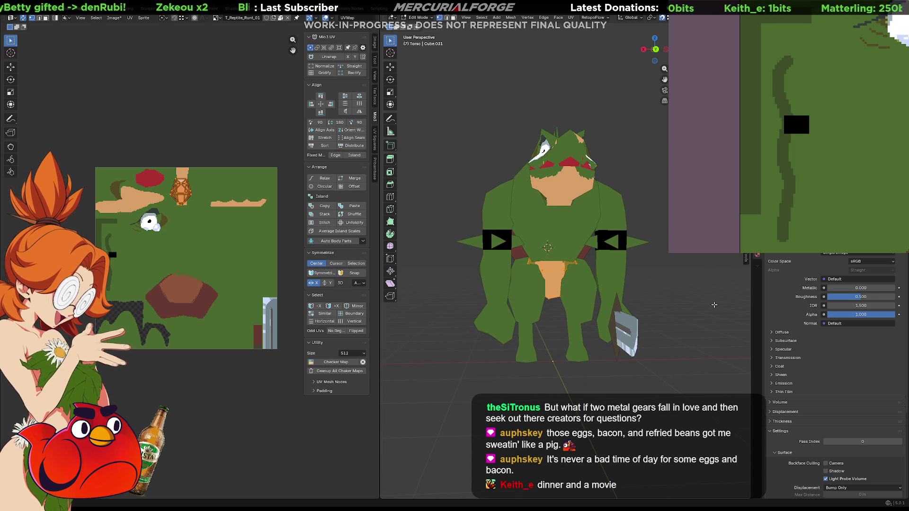
{"action": "key", "text": "Tab"}
{"action": "scroll", "coordinate": [699, 299], "scroll_direction": "down", "scroll_amount": 4}
{"action": "mouse_move", "coordinate": [698, 296]}
{"action": "middle_mouse_down"}
{"action": "mouse_move", "coordinate": [629, 303]}
{"action": "mouse_move", "coordinate": [684, 293]}
{"action": "middle_mouse_up"}
{"action": "scroll", "coordinate": [611, 255], "scroll_direction": "up", "scroll_amount": 4}
{"action": "middle_click_drag", "start_coordinate": [611, 254], "coordinate": [630, 266]}
{"action": "left_click", "coordinate": [574, 234]}
{"action": "middle_click_drag", "start_coordinate": [578, 235], "coordinate": [567, 242]}
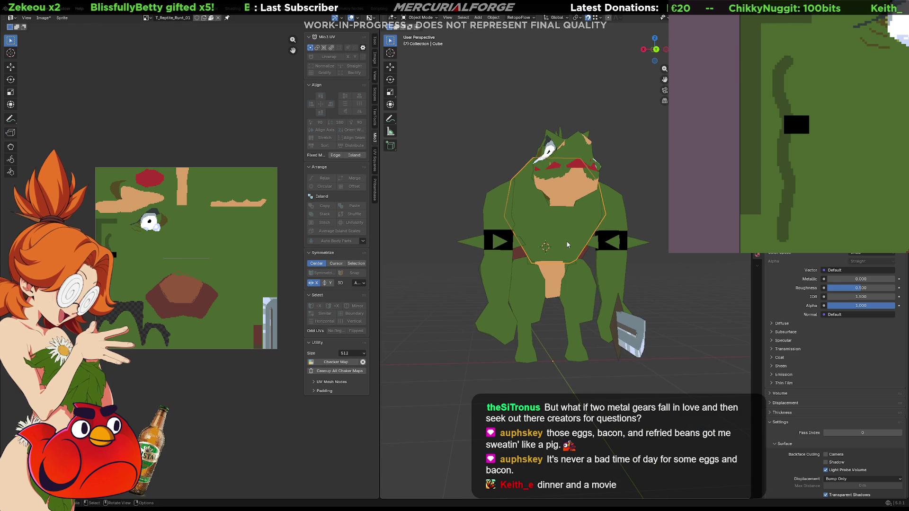
- Project the chest faces' UVs from Front view and place the new island on the texture
{"action": "key", "text": "ctrl+KP_1"}
{"action": "key", "text": "KP_3"}
{"action": "key", "text": "KP_1"}
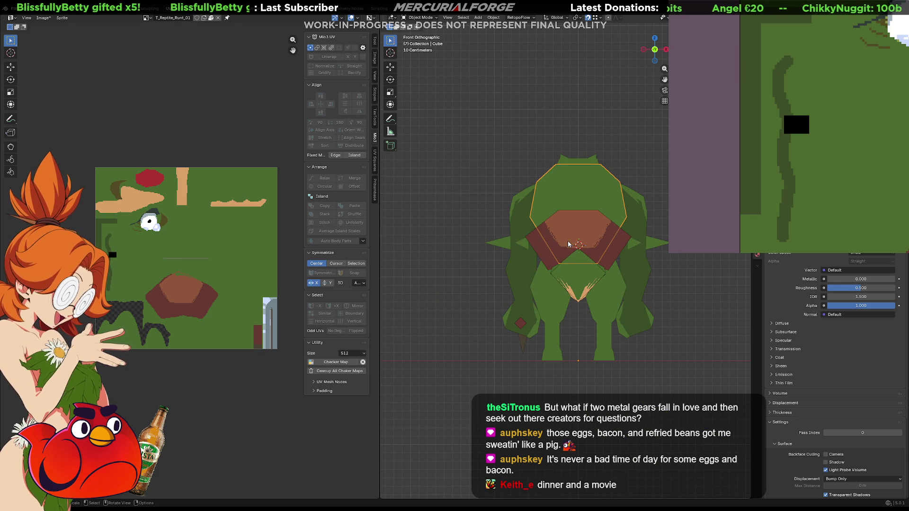
{"action": "key", "text": "Tab"}
{"action": "key", "text": "u"}
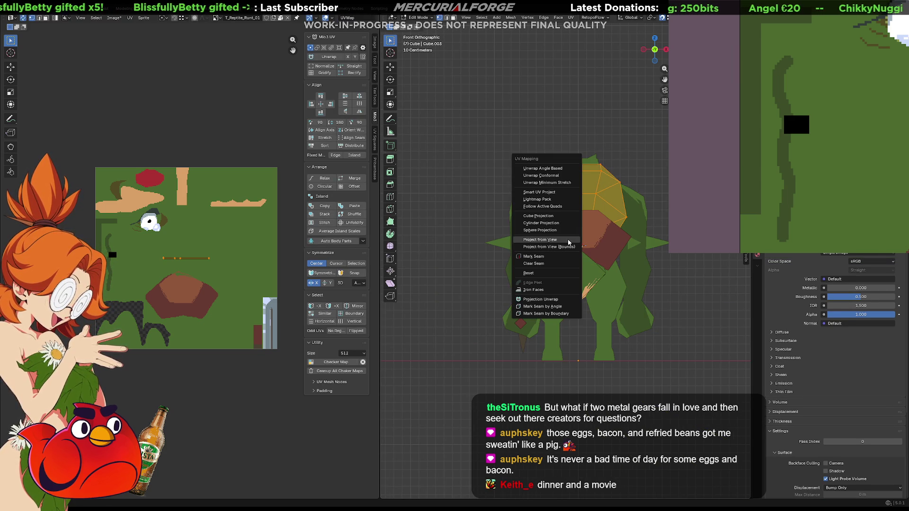
{"action": "left_click", "coordinate": [568, 242]}
{"action": "key", "text": "g"}
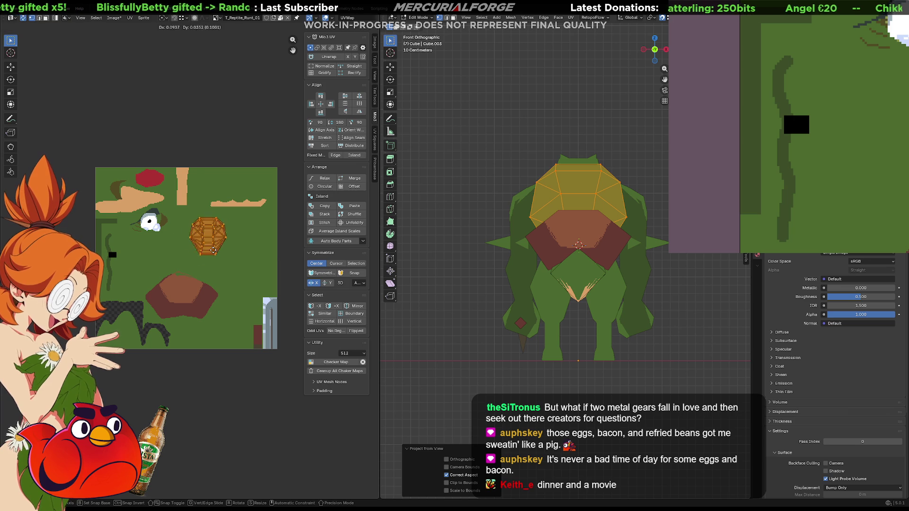
{"action": "left_click", "coordinate": [197, 240]}
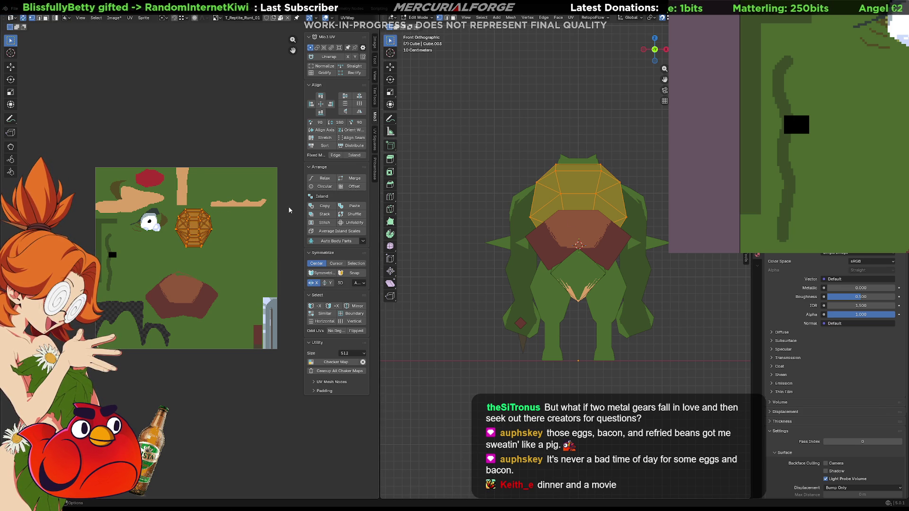
- Paint a thick black patch on the chest area of the texture and return to Object Mode
{"action": "mouse_move", "coordinate": [549, 215]}
{"action": "middle_mouse_down"}
{"action": "mouse_move", "coordinate": [503, 240]}
{"action": "mouse_move", "coordinate": [483, 236]}
{"action": "mouse_move", "coordinate": [540, 223]}
{"action": "mouse_move", "coordinate": [497, 228]}
{"action": "mouse_move", "coordinate": [526, 222]}
{"action": "middle_mouse_up"}
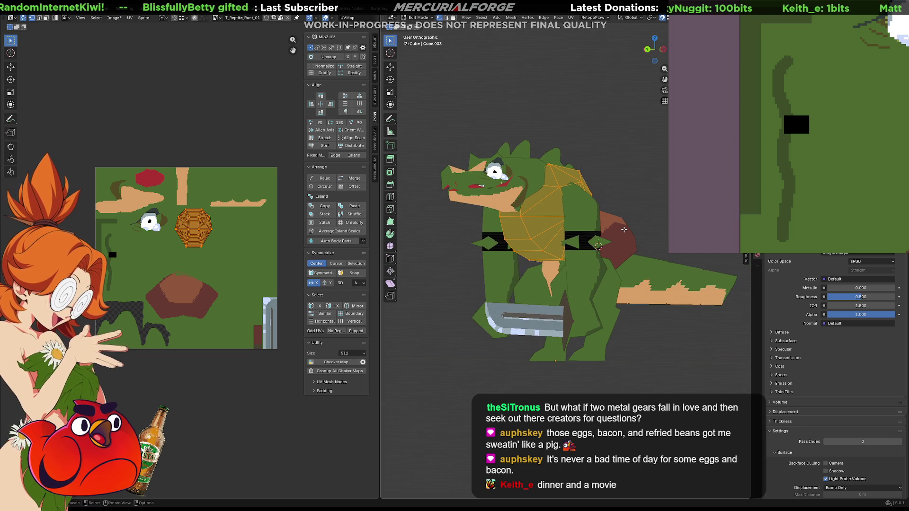
{"action": "key", "text": "KP_5"}
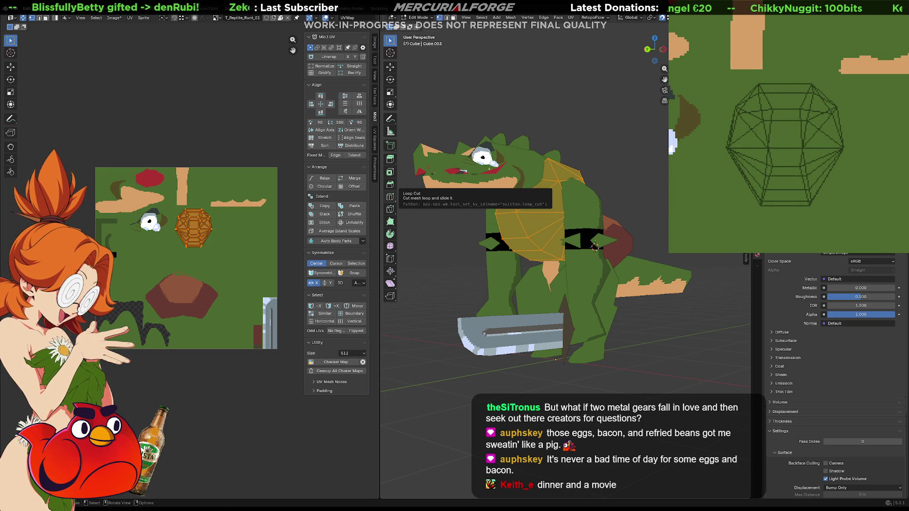
{"action": "mouse_move", "coordinate": [805, 88]}
{"action": "left_mouse_down"}
{"action": "mouse_move", "coordinate": [778, 93]}
{"action": "mouse_move", "coordinate": [733, 138]}
{"action": "mouse_move", "coordinate": [769, 209]}
{"action": "mouse_move", "coordinate": [823, 187]}
{"action": "mouse_move", "coordinate": [842, 137]}
{"action": "mouse_move", "coordinate": [806, 97]}
{"action": "mouse_move", "coordinate": [786, 124]}
{"action": "mouse_move", "coordinate": [784, 179]}
{"action": "left_mouse_up"}
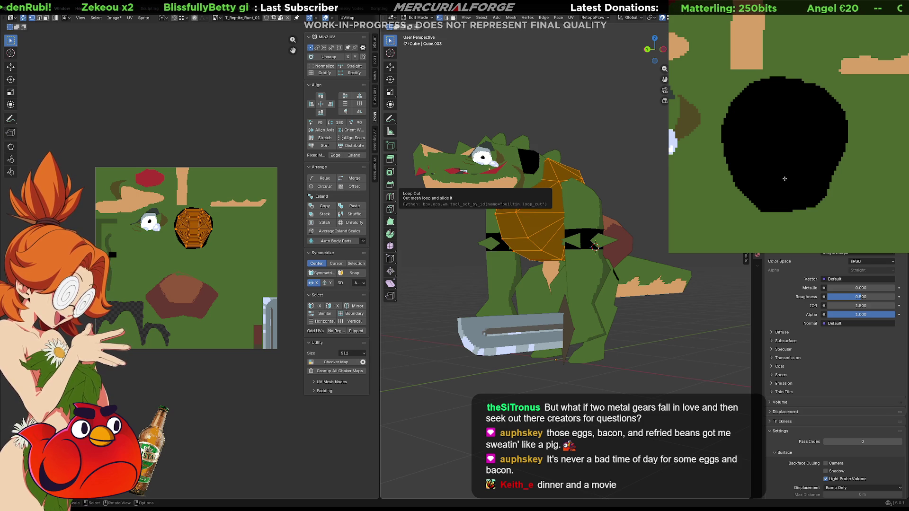
{"action": "key", "text": "alt+a"}
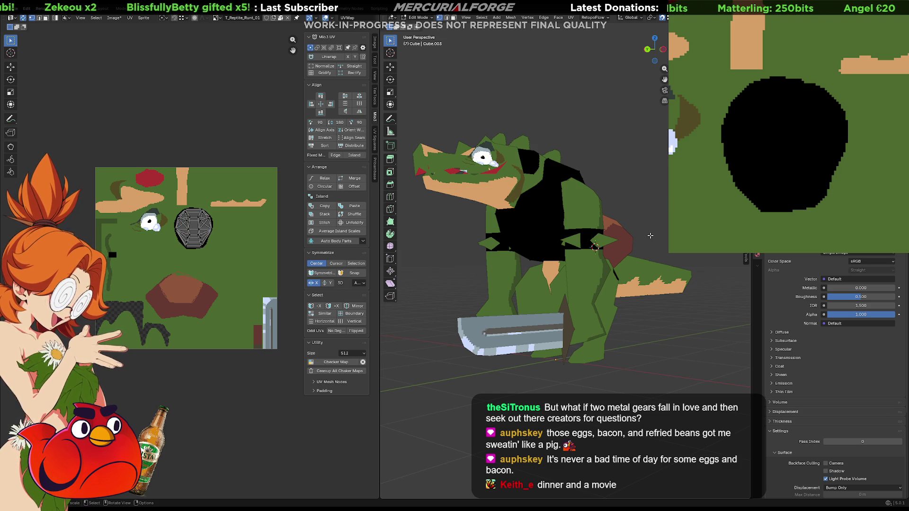
{"action": "scroll", "coordinate": [473, 237], "scroll_direction": "down", "scroll_amount": 5}
{"action": "mouse_move", "coordinate": [473, 237]}
{"action": "middle_mouse_down"}
{"action": "mouse_move", "coordinate": [450, 165]}
{"action": "mouse_move", "coordinate": [420, 277]}
{"action": "mouse_move", "coordinate": [641, 252]}
{"action": "mouse_move", "coordinate": [534, 258]}
{"action": "middle_mouse_up"}
{"action": "scroll", "coordinate": [642, 251], "scroll_direction": "up", "scroll_amount": 5}
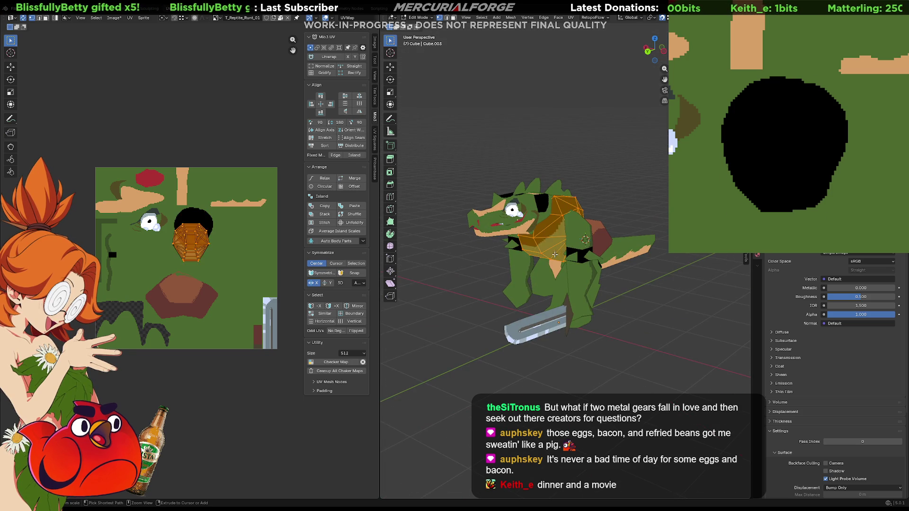
{"action": "key", "text": "Tab"}
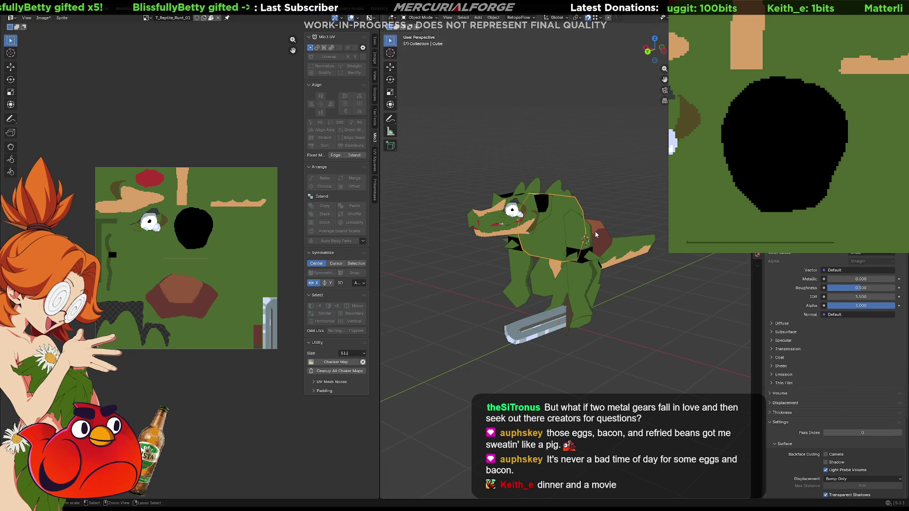
- Select the head mesh Cube.001 and zoom the UV editor out to show its islands
{"action": "mouse_move", "coordinate": [596, 234]}
{"action": "middle_mouse_down"}
{"action": "mouse_move", "coordinate": [558, 265]}
{"action": "mouse_move", "coordinate": [544, 223]}
{"action": "mouse_move", "coordinate": [521, 204]}
{"action": "middle_mouse_up"}
{"action": "left_click", "coordinate": [521, 203]}
{"action": "scroll", "coordinate": [141, 271], "scroll_direction": "down", "scroll_amount": 4}
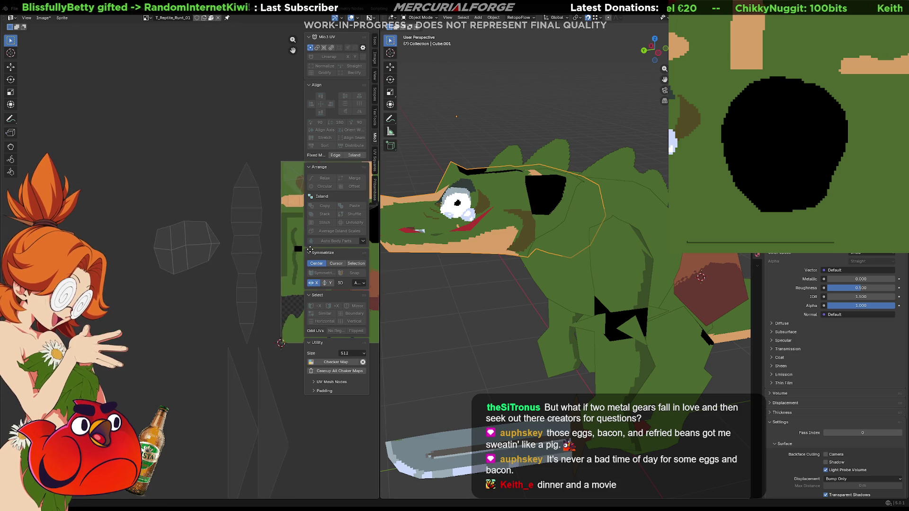
{"action": "scroll", "coordinate": [126, 250], "scroll_direction": "up", "scroll_amount": 2}
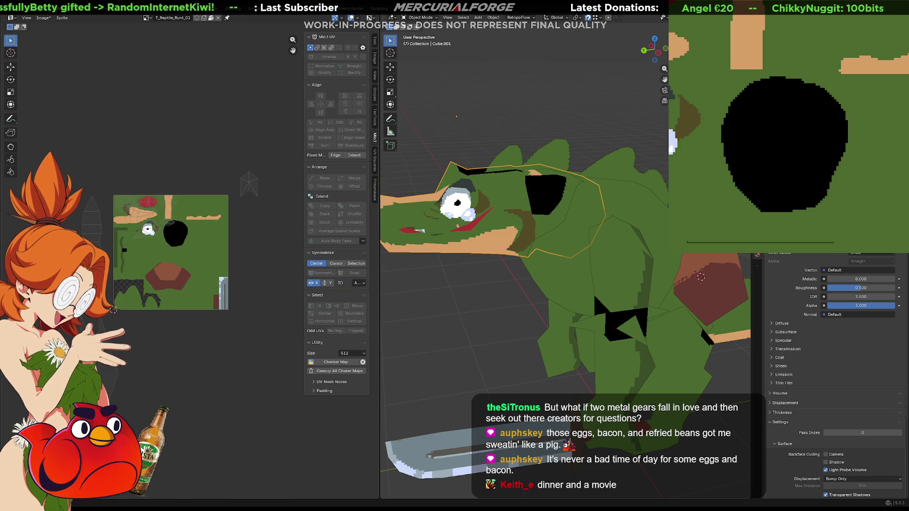
{"action": "scroll", "coordinate": [126, 246], "scroll_direction": "left", "scroll_amount": 2, "text": "ctrl"}
{"action": "scroll", "coordinate": [122, 242], "scroll_direction": "up", "scroll_amount": 1}
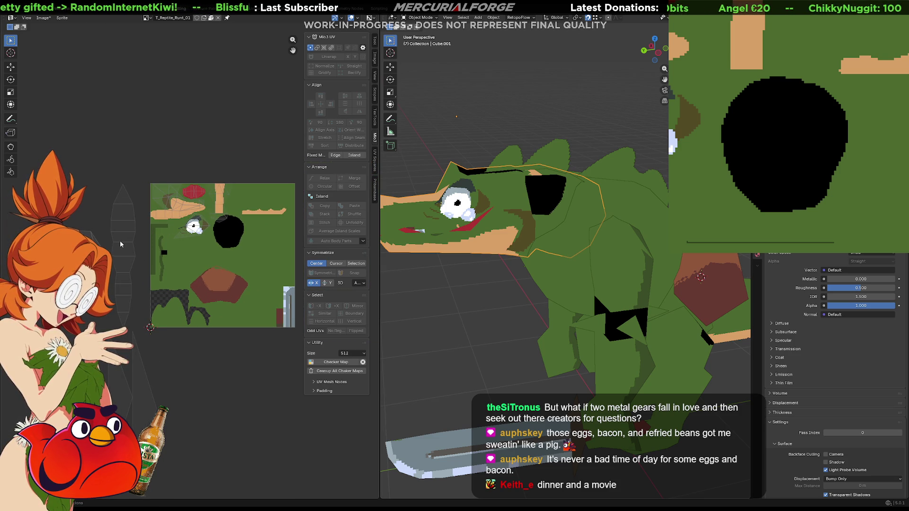
- In Edit Mode, move the head's UV island onto a free area of the pixel texture
{"action": "key", "text": "Tab"}
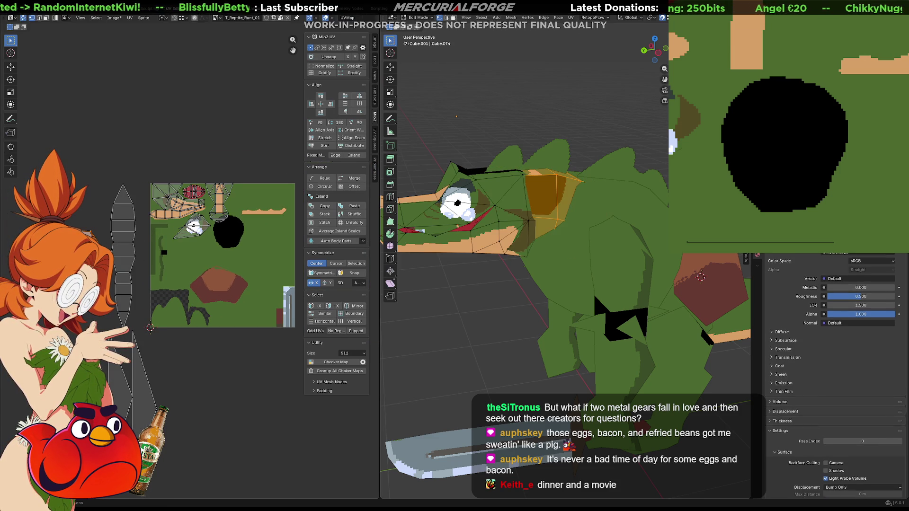
{"action": "key", "text": "g"}
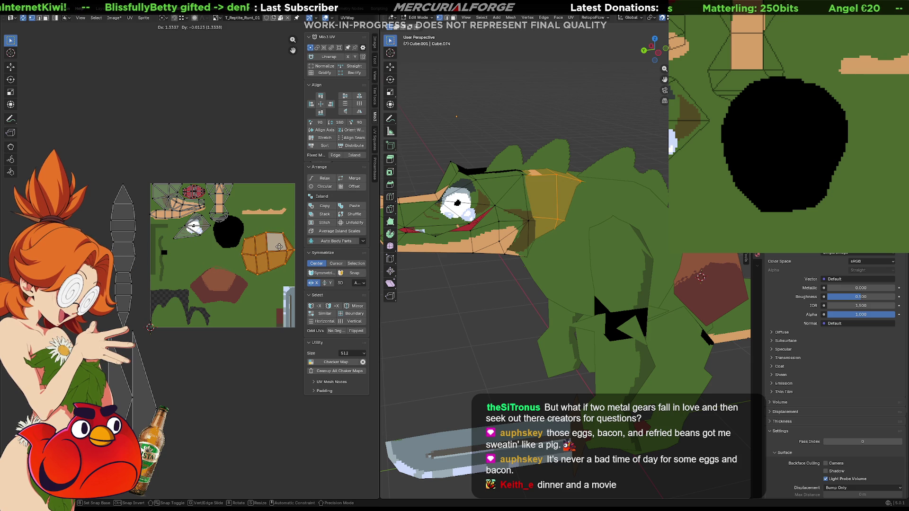
{"action": "left_click", "coordinate": [278, 247]}
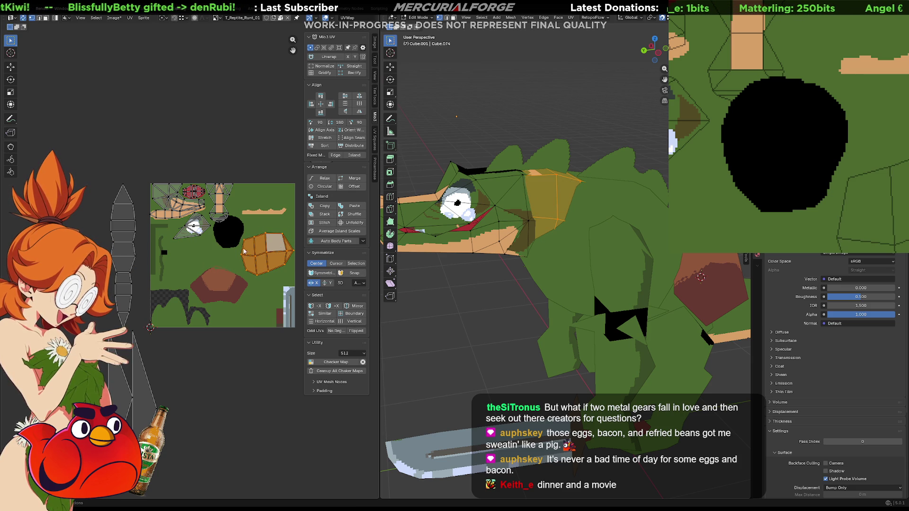
{"action": "key", "text": "g"}
{"action": "left_click", "coordinate": [276, 249]}
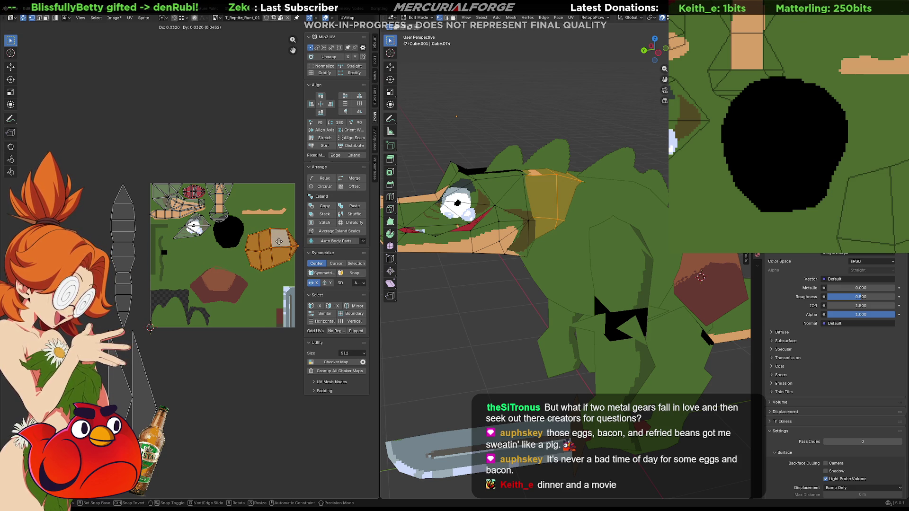
{"action": "scroll", "coordinate": [283, 251], "scroll_direction": "down", "scroll_amount": 4}
{"action": "scroll", "coordinate": [282, 251], "scroll_direction": "up", "scroll_amount": 3}
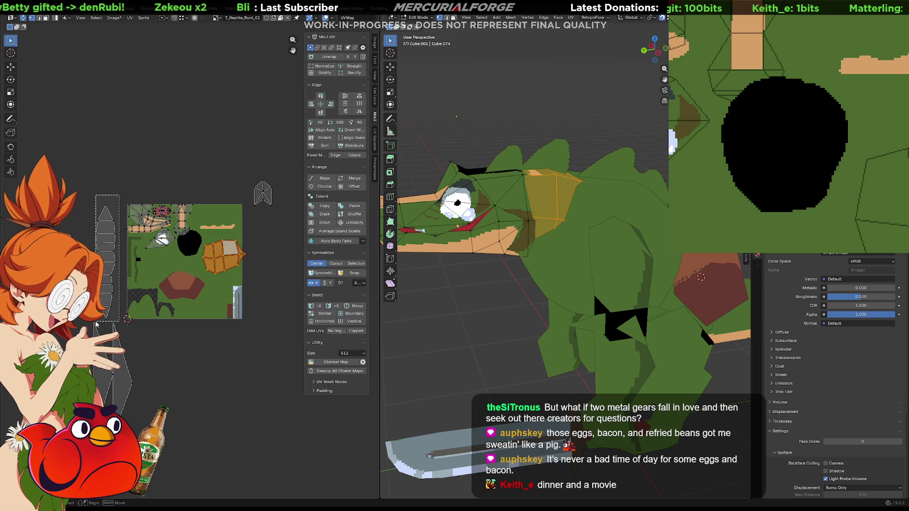
- Place the long strip island onto the octagonal island and remove the black blob from the texture
{"action": "left_click", "coordinate": [96, 323]}
{"action": "key", "text": "g"}
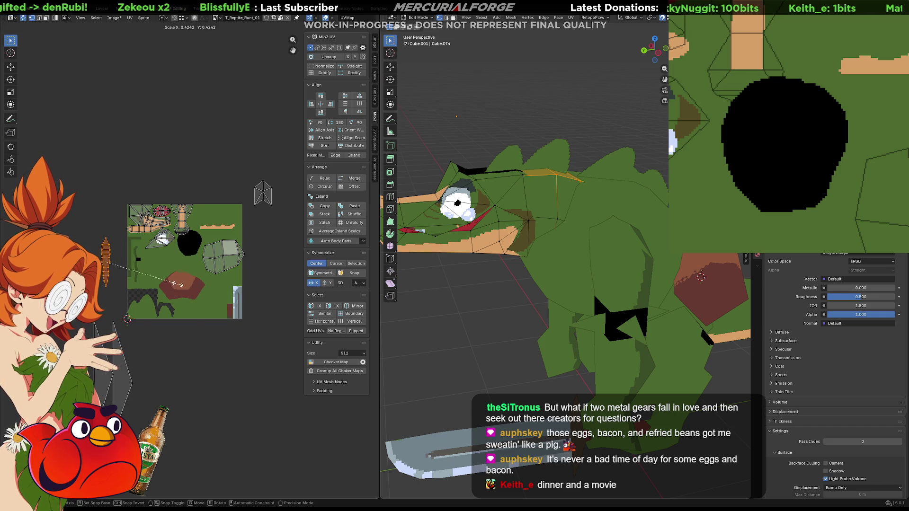
{"action": "left_click", "coordinate": [281, 280]}
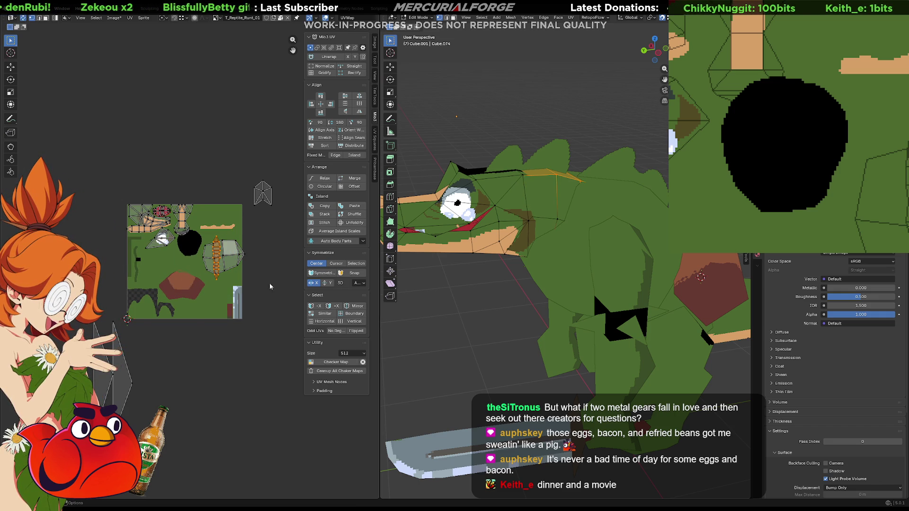
{"action": "scroll", "coordinate": [142, 223], "scroll_direction": "up", "scroll_amount": 5}
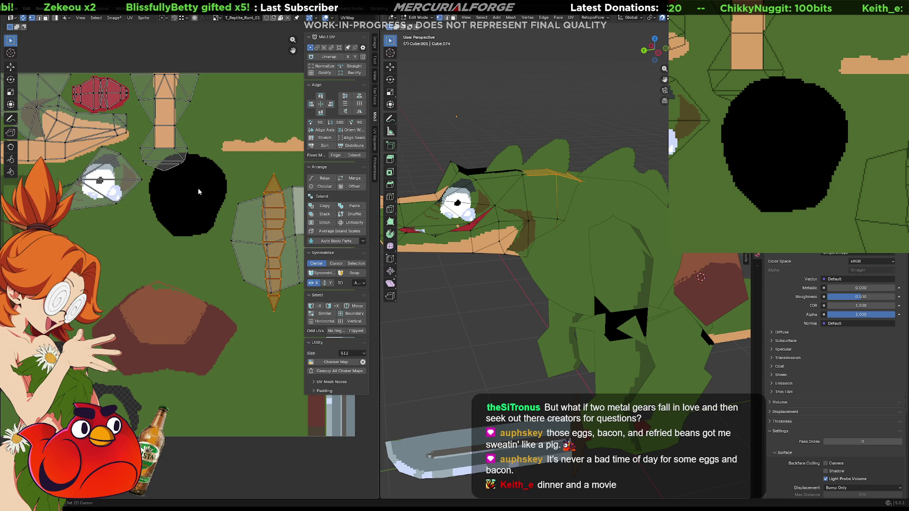
{"action": "middle_click_drag", "start_coordinate": [195, 184], "coordinate": [198, 228]}
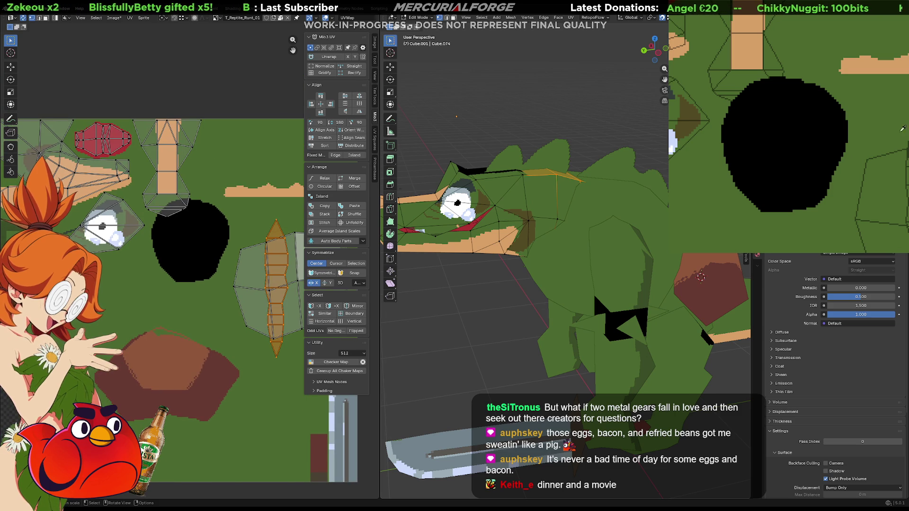
{"action": "left_click", "coordinate": [840, 183]}
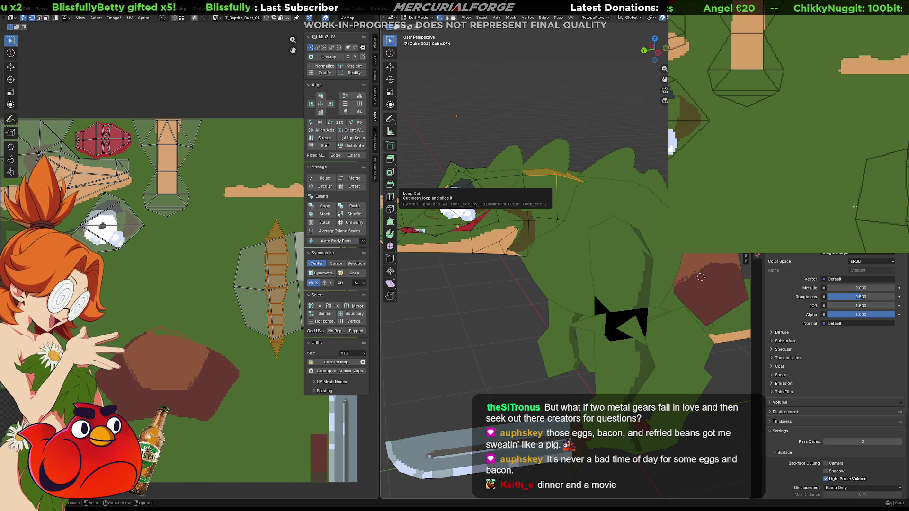
- Return to Object Mode with the whole crocodile in view and select its body
{"action": "scroll", "coordinate": [545, 292], "scroll_direction": "down", "scroll_amount": 6}
{"action": "mouse_move", "coordinate": [521, 284]}
{"action": "middle_mouse_down"}
{"action": "mouse_move", "coordinate": [546, 293]}
{"action": "mouse_move", "coordinate": [642, 263]}
{"action": "mouse_move", "coordinate": [628, 273]}
{"action": "mouse_move", "coordinate": [515, 270]}
{"action": "mouse_move", "coordinate": [599, 237]}
{"action": "middle_mouse_up"}
{"action": "key", "text": "Tab"}
{"action": "left_click", "coordinate": [598, 237]}
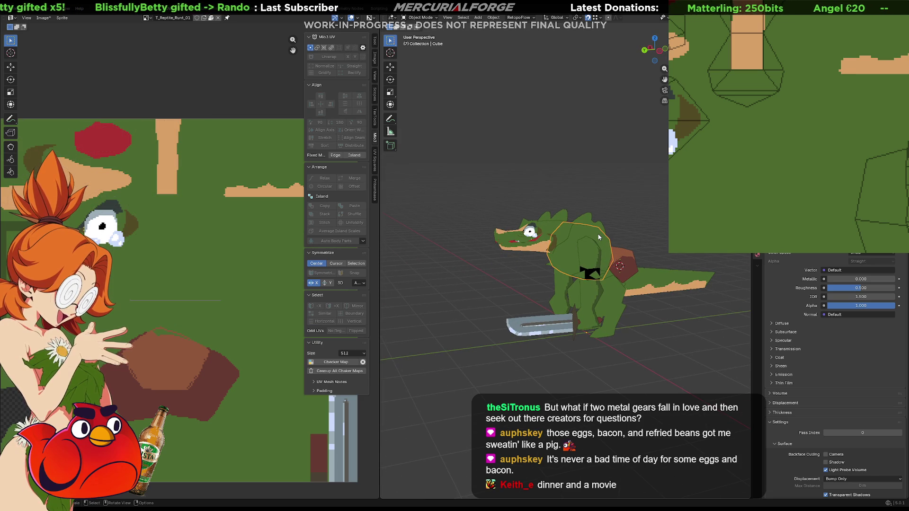
- Select every part of the reptile and sword for export, then switch to the Unreal Editor
{"action": "key", "text": "a"}
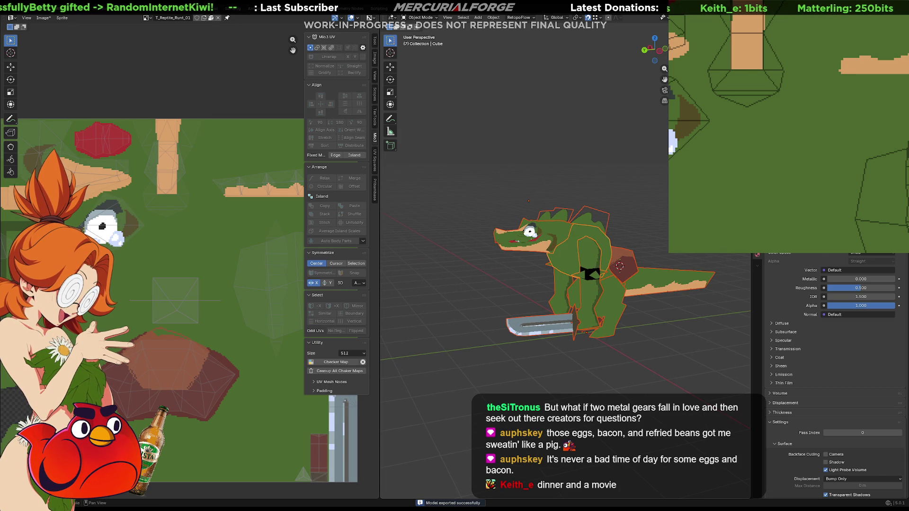
{"action": "key", "text": "alt+Tab"}
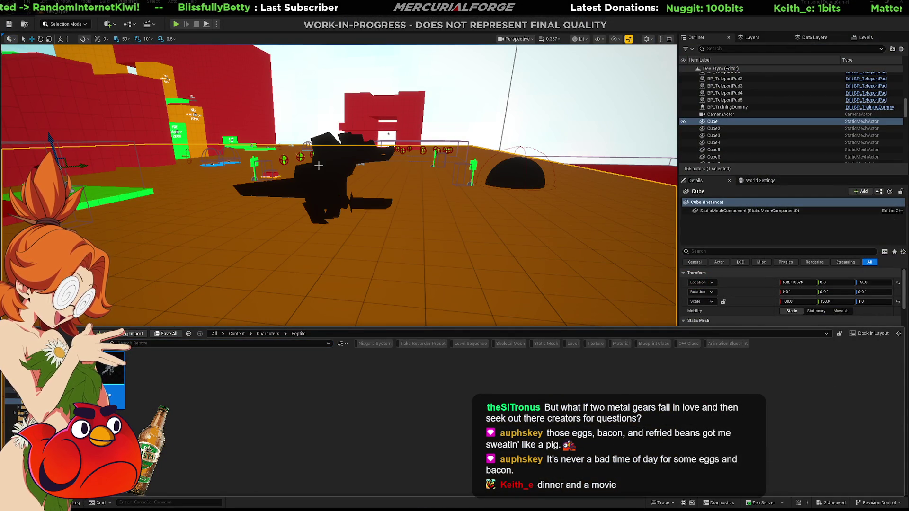
- Place the Reptile Prototype mesh in Dev_Gym, with T_Reptile_Runt_01 in Characters/Reptile
{"action": "mouse_move", "coordinate": [363, 178]}
{"action": "right_mouse_down"}
{"action": "mouse_move", "coordinate": [380, 203]}
{"action": "mouse_move", "coordinate": [359, 201]}
{"action": "mouse_move", "coordinate": [433, 213]}
{"action": "mouse_move", "coordinate": [385, 170]}
{"action": "right_mouse_up"}
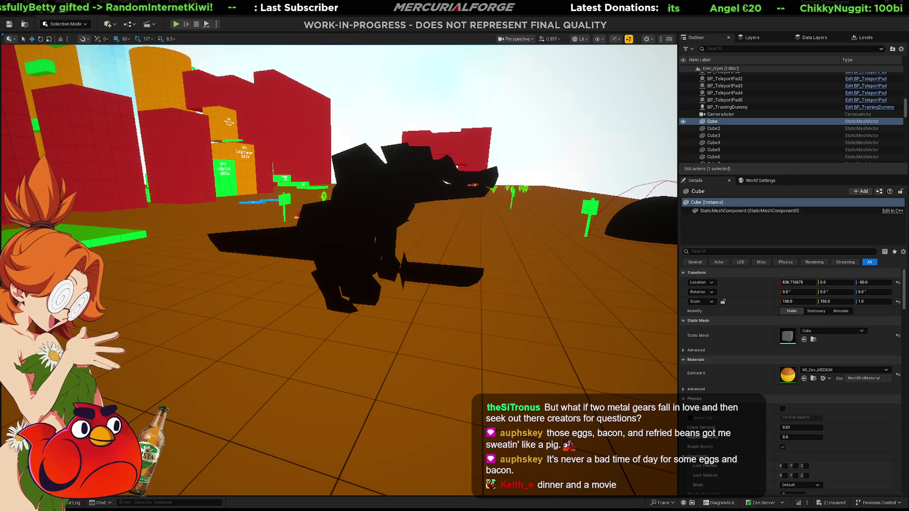
{"action": "key", "text": "ctrl+space"}
{"action": "left_click", "coordinate": [169, 401]}
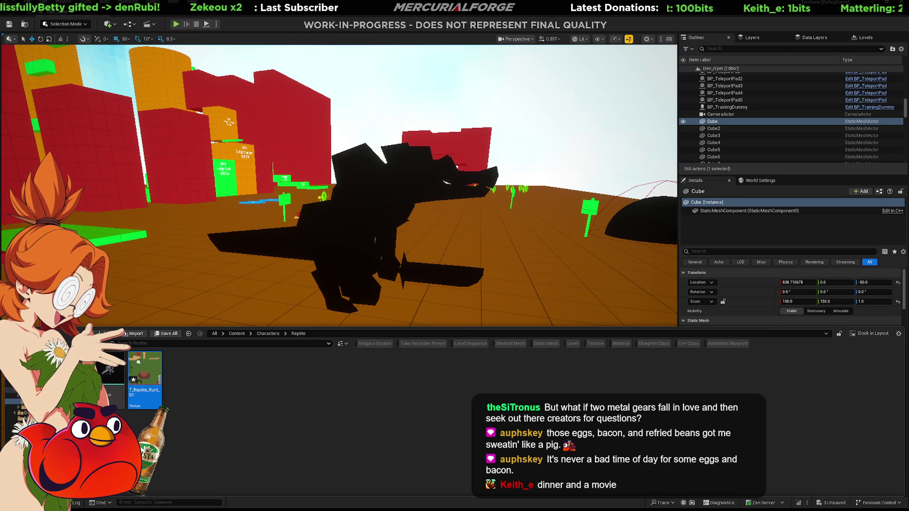
{"action": "left_click", "coordinate": [203, 393]}
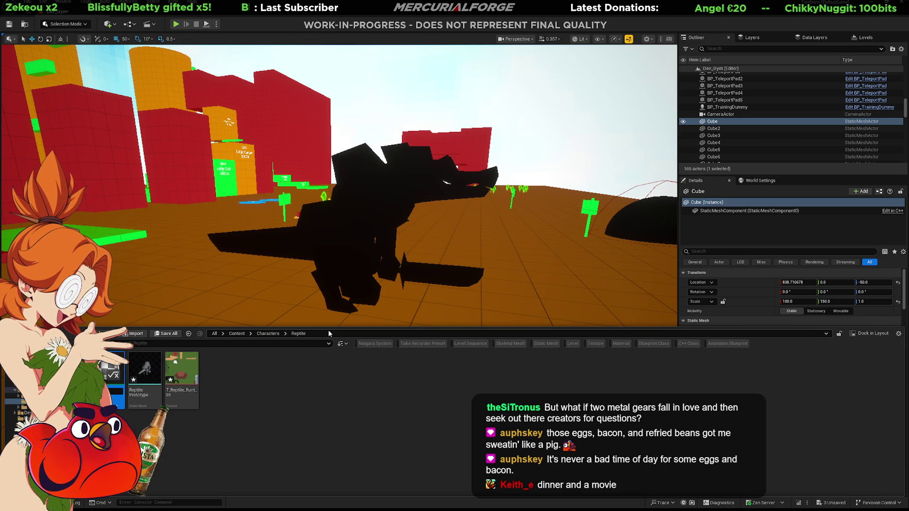
{"action": "type", "text": "REPTILE"}
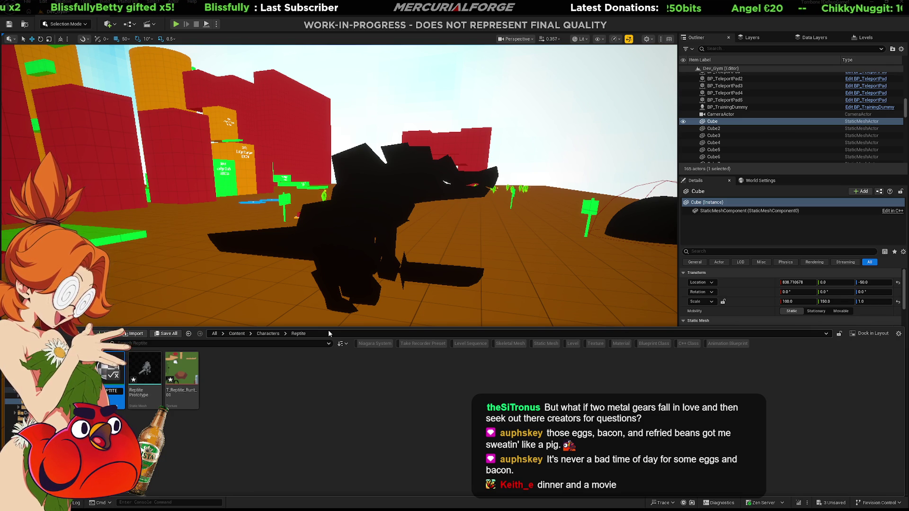
{"action": "type", "text": "T_Re"}
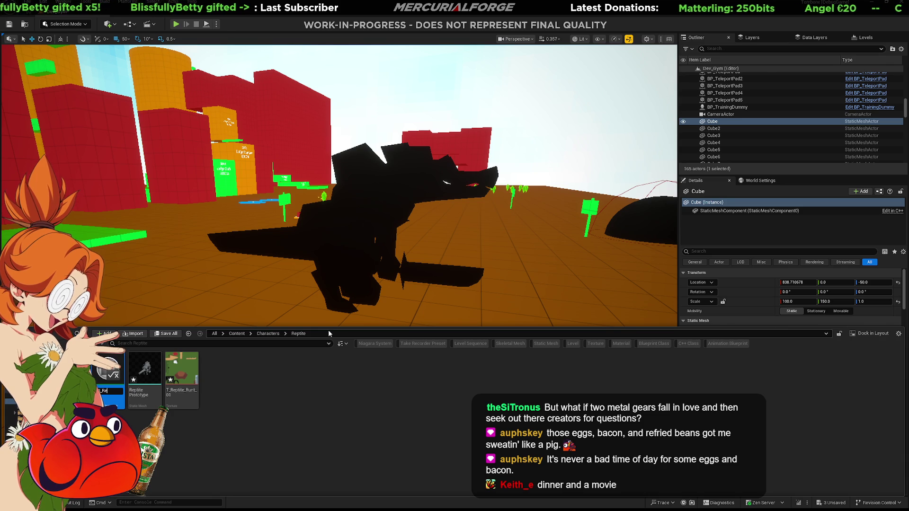
{"action": "type", "text": "Runt_"}
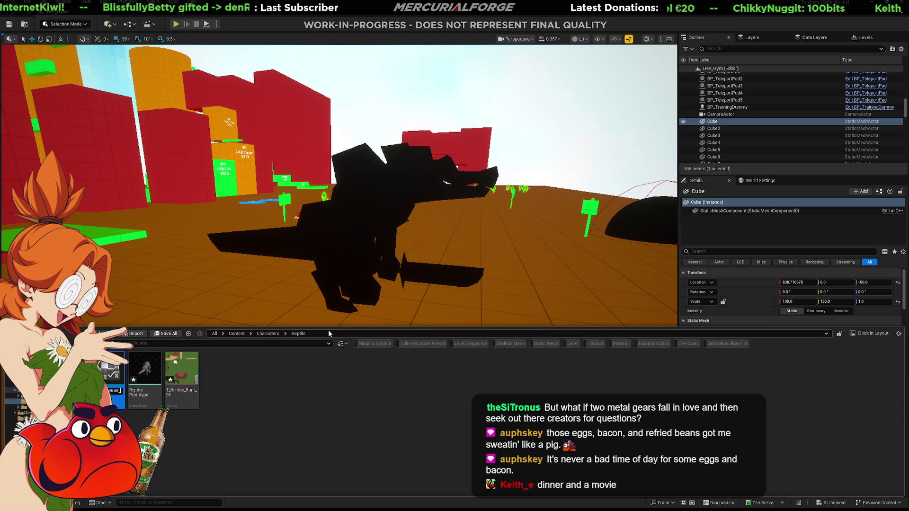
- Check the texture layout in Blender, confirm the M_Reptile_Runt_A name, and select the black reptile
{"action": "key", "text": "alt+Tab"}
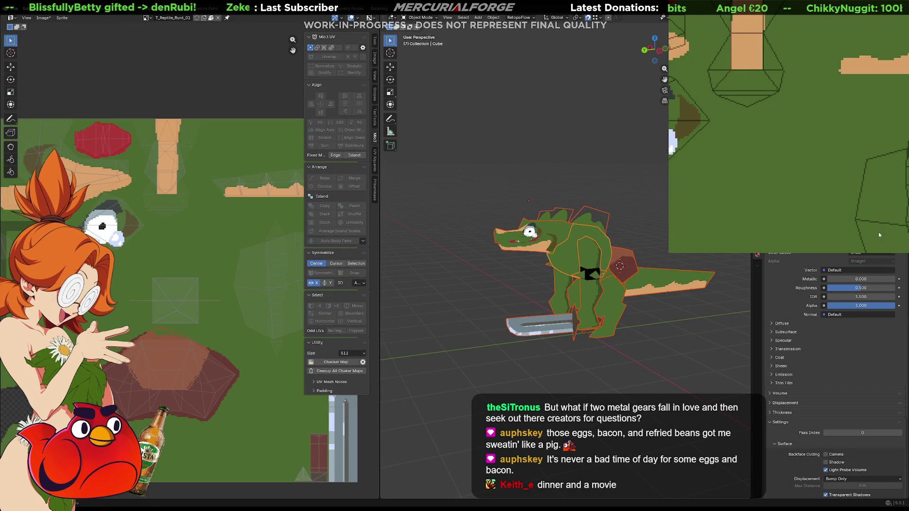
{"action": "key", "text": "alt+Tab"}
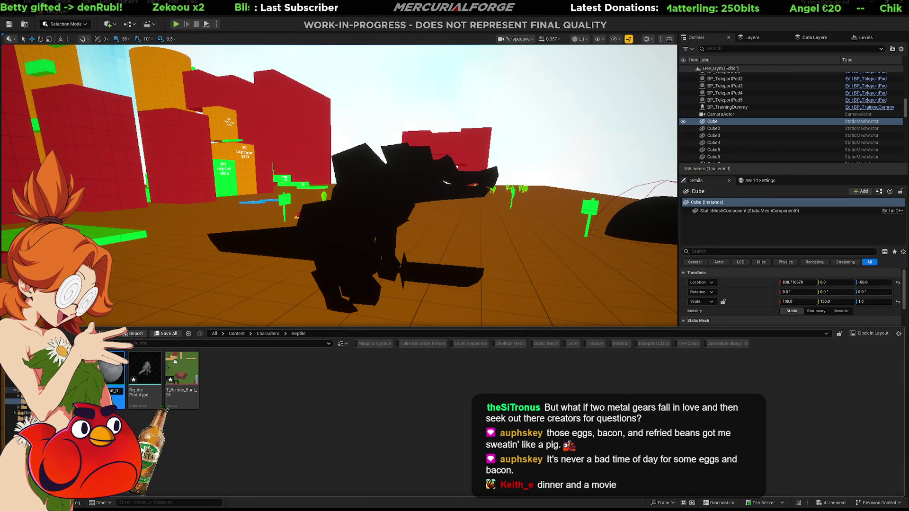
{"action": "key", "text": "Return"}
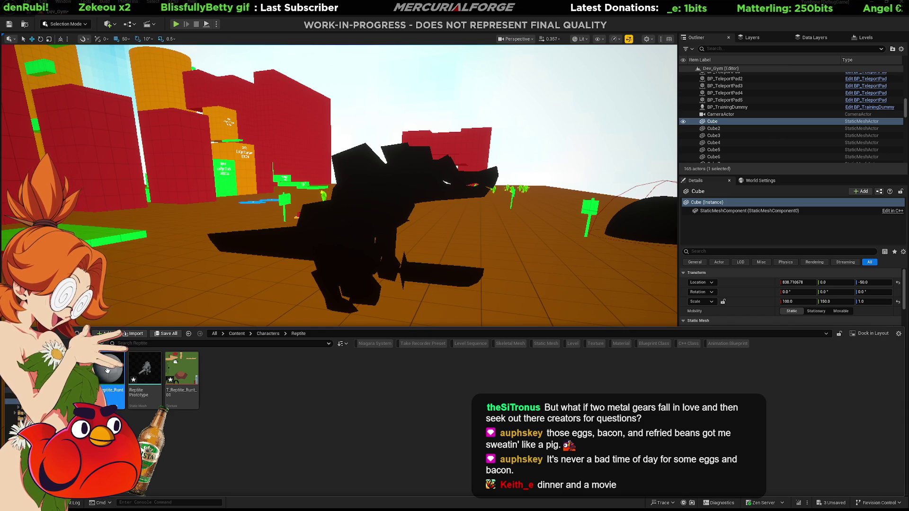
{"action": "key", "text": "ctrl+space"}
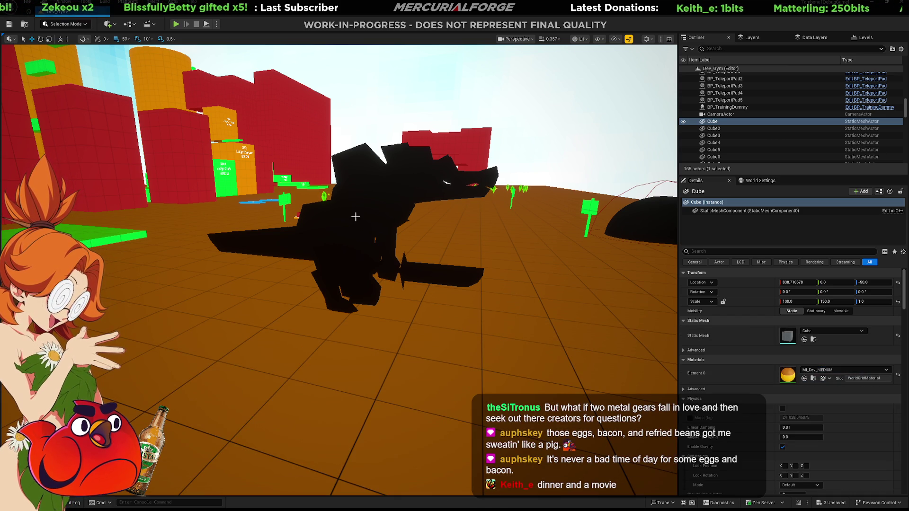
{"action": "left_click", "coordinate": [359, 214]}
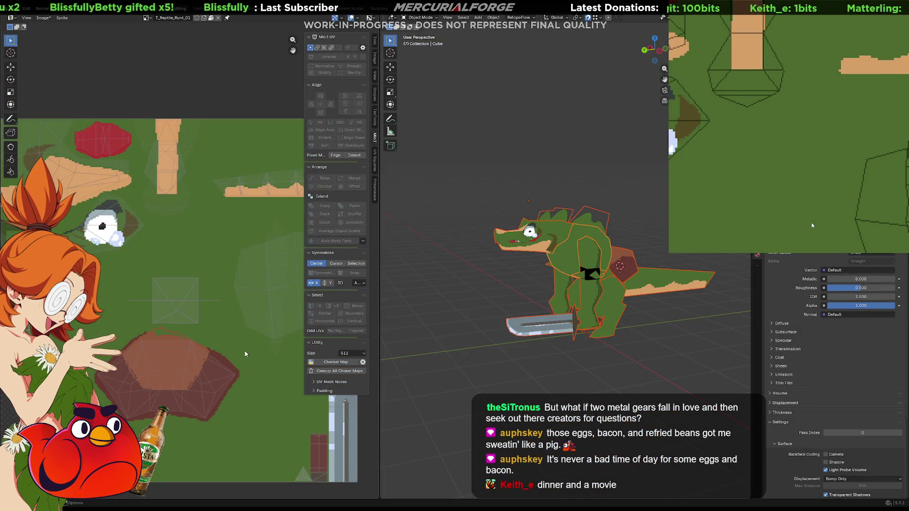
{"action": "key", "text": "ctrl+space"}
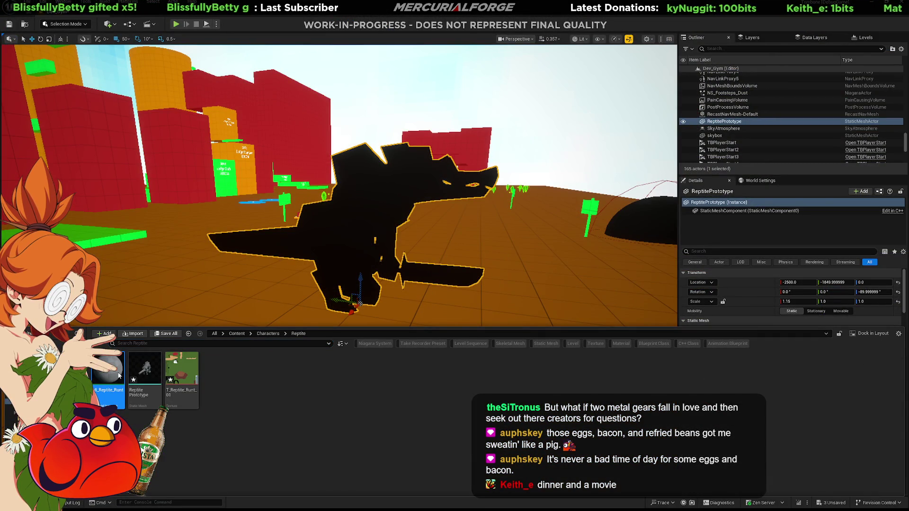
- Give the crocodile the MI_Reptile_Runt_A material instance using the T_Reptile_Runt_01 texture
{"action": "key", "text": "ctrl+space"}
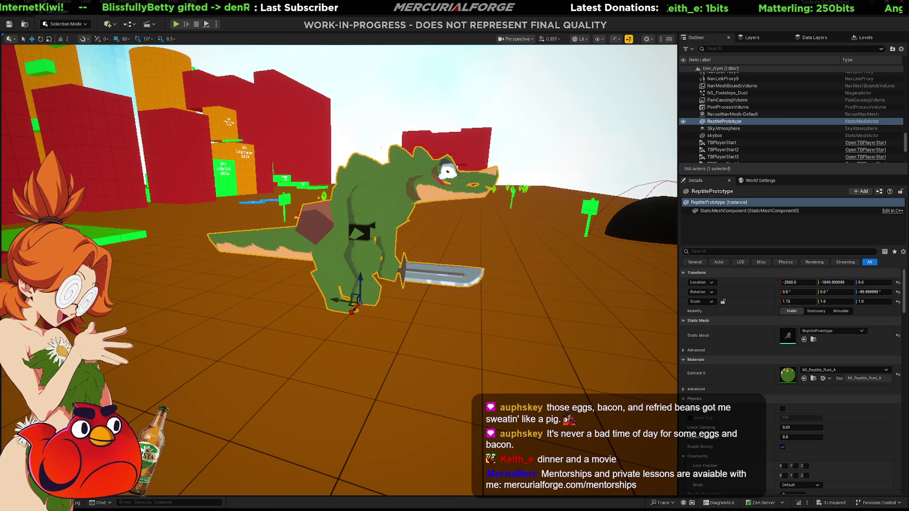
{"action": "left_click", "coordinate": [143, 13]}
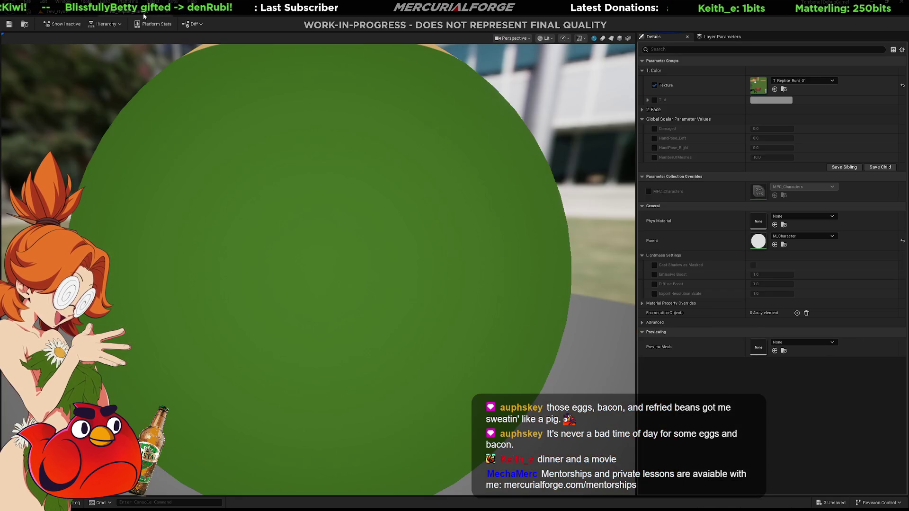
{"action": "left_click", "coordinate": [57, 11]}
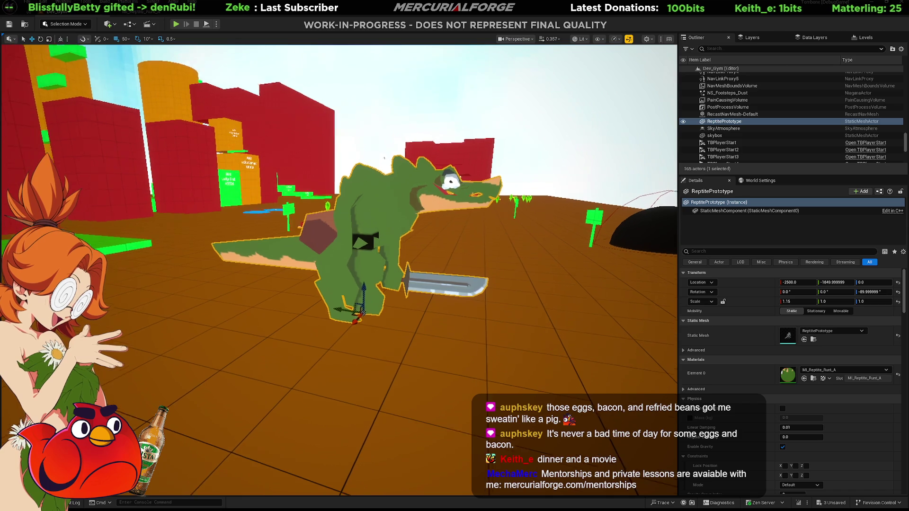
{"action": "left_click", "coordinate": [143, 11]}
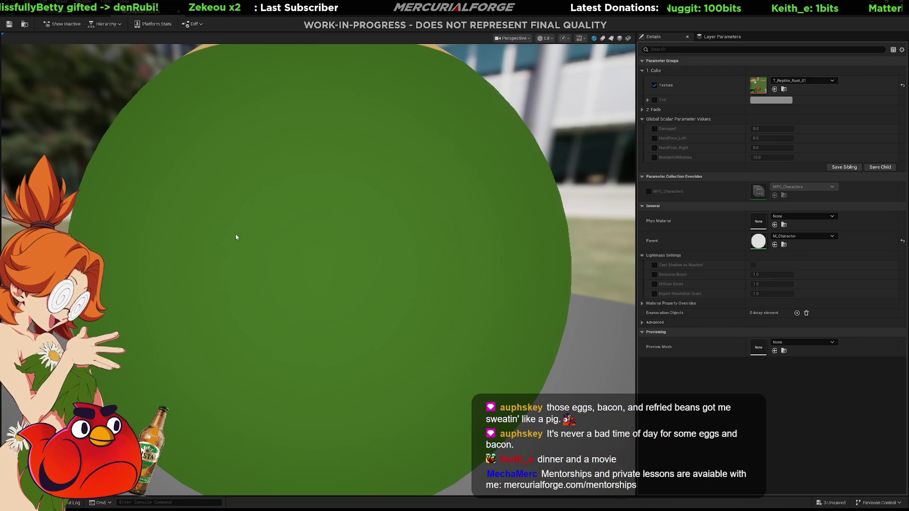
{"action": "left_click", "coordinate": [56, 11]}
{"action": "key", "text": "ctrl+space"}
{"action": "left_click", "coordinate": [184, 370]}
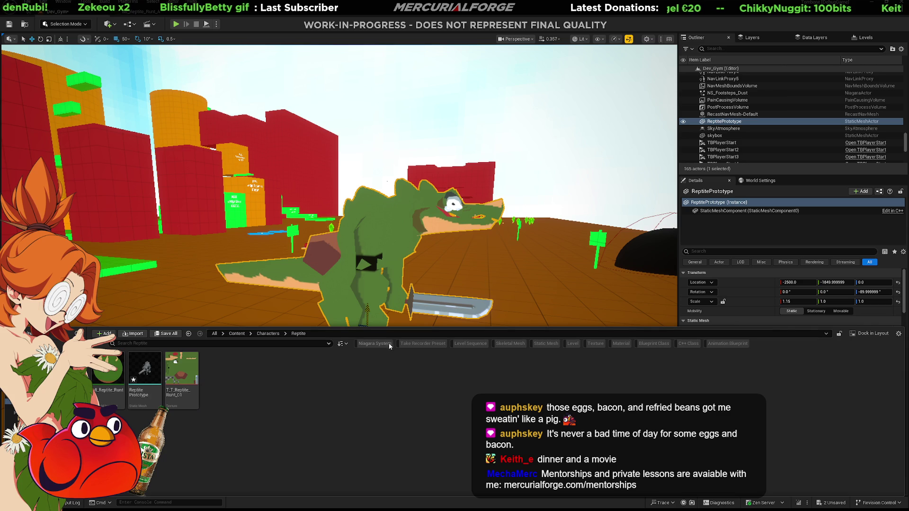
{"action": "right_click_drag", "start_coordinate": [378, 265], "coordinate": [379, 266]}
- Review the T_Reptile_Runt_01 texture settings, then start Play in Editor on the test level
{"action": "key", "text": "ctrl+space"}
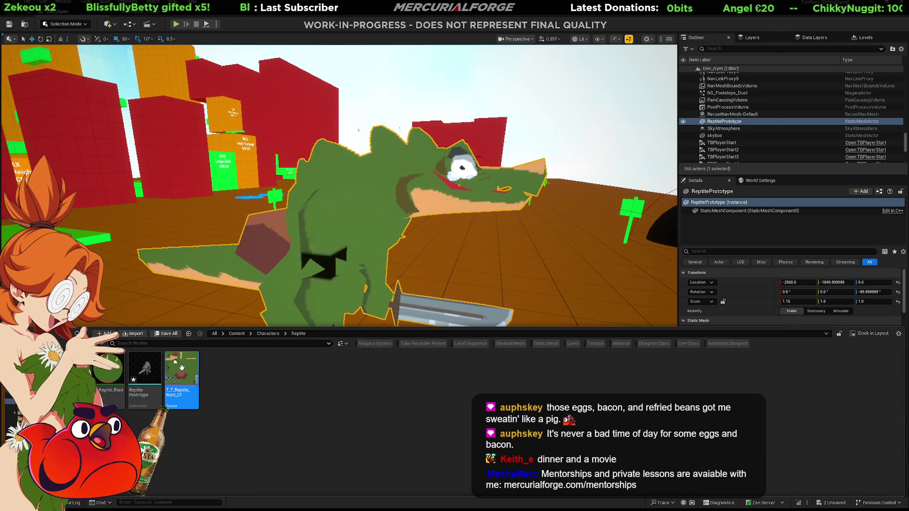
{"action": "double_click", "coordinate": [182, 367]}
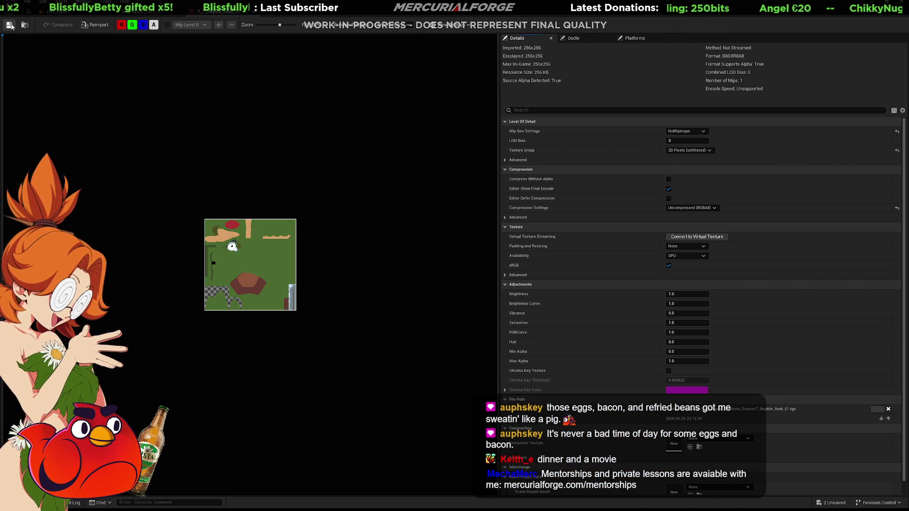
{"action": "left_click", "coordinate": [254, 15]}
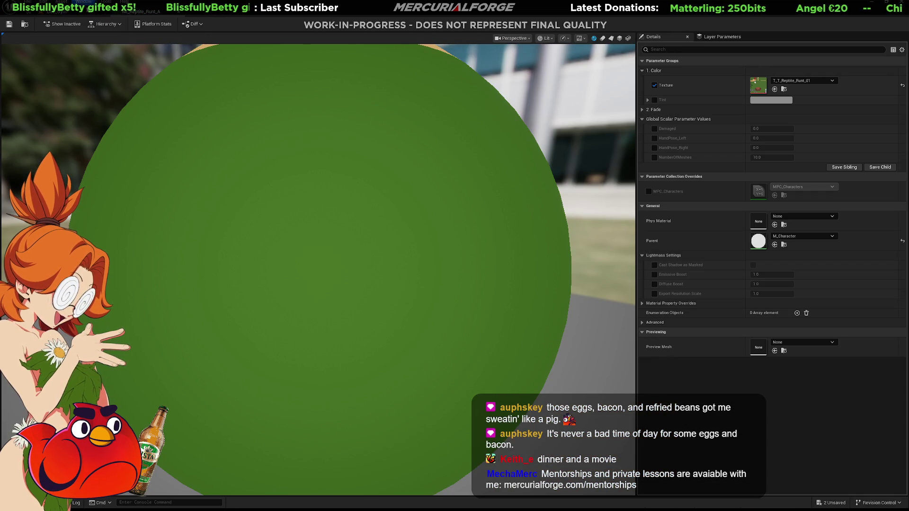
{"action": "left_click", "coordinate": [47, 12]}
{"action": "key", "text": "alt+p"}
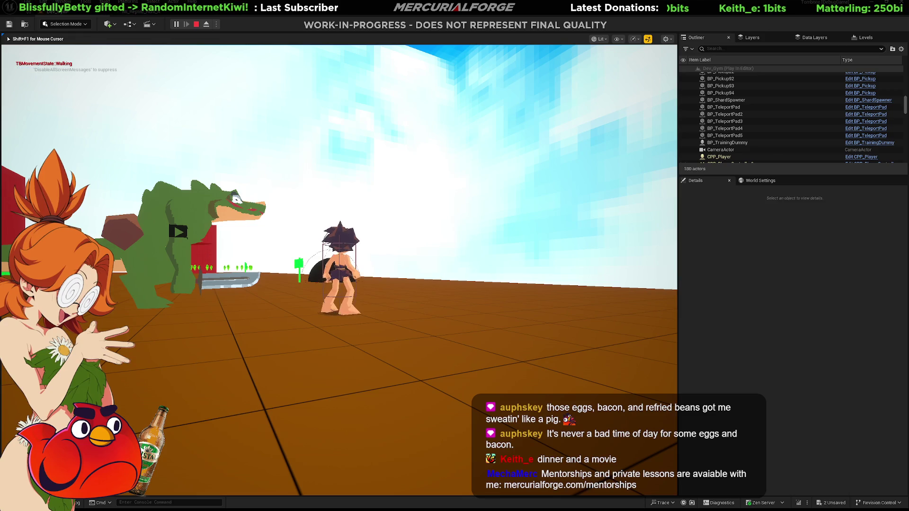
- Play fullscreen, running the character around the level and up beside the green crocodile
{"action": "key", "text": "F11"}
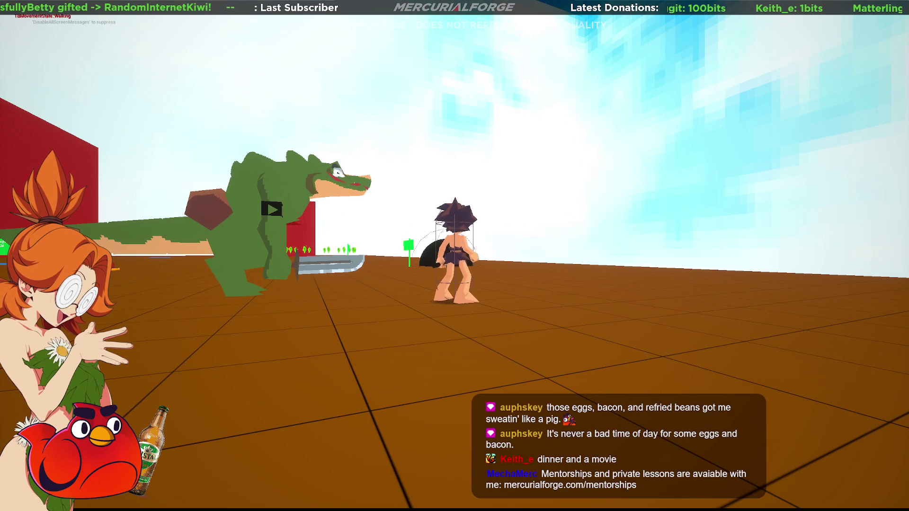
{"action": "key", "text": "d"}
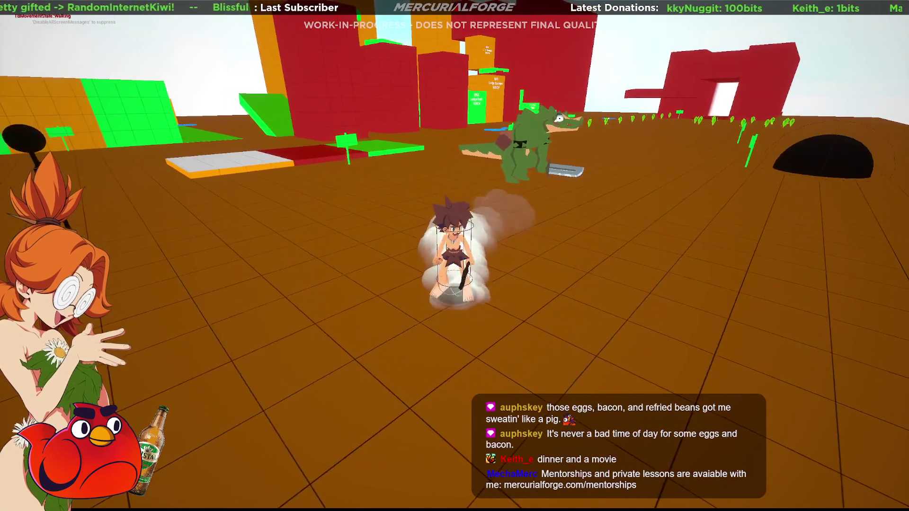
{"action": "key", "text": "d"}
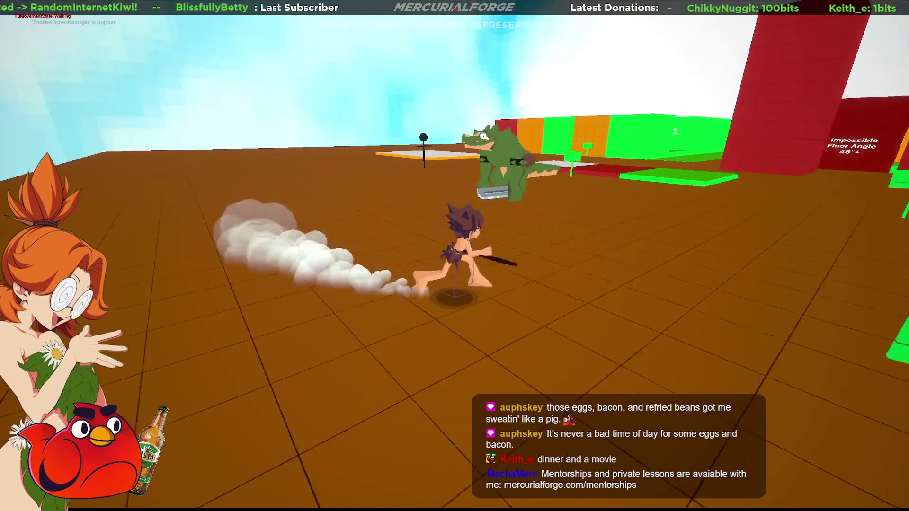
{"action": "key", "text": "a"}
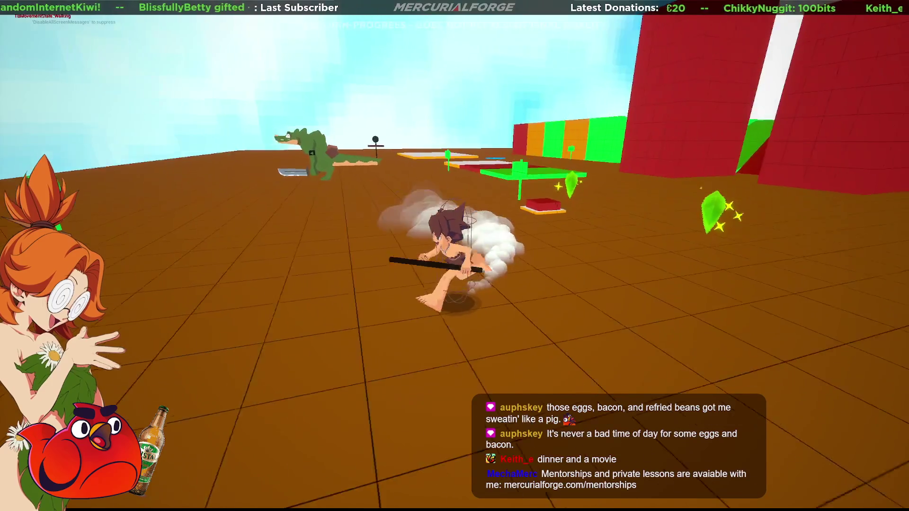
{"action": "key", "text": "a"}
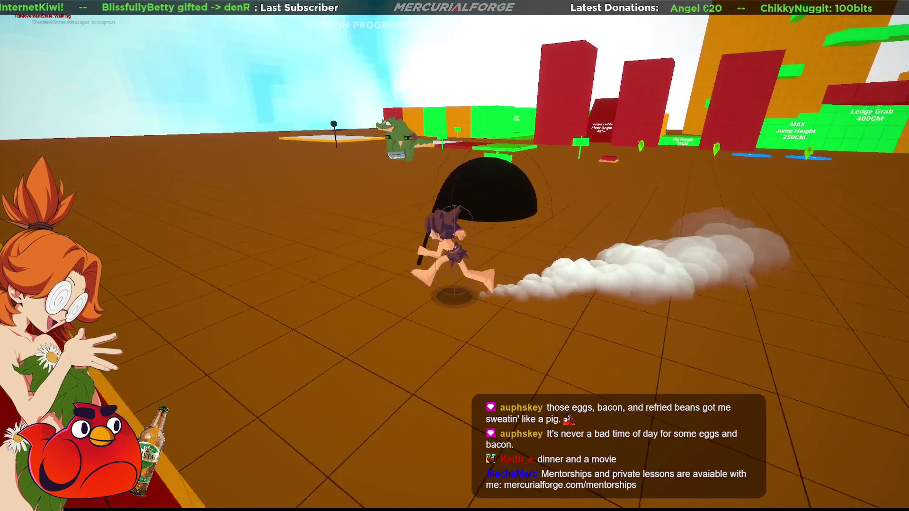
{"action": "key", "text": "a"}
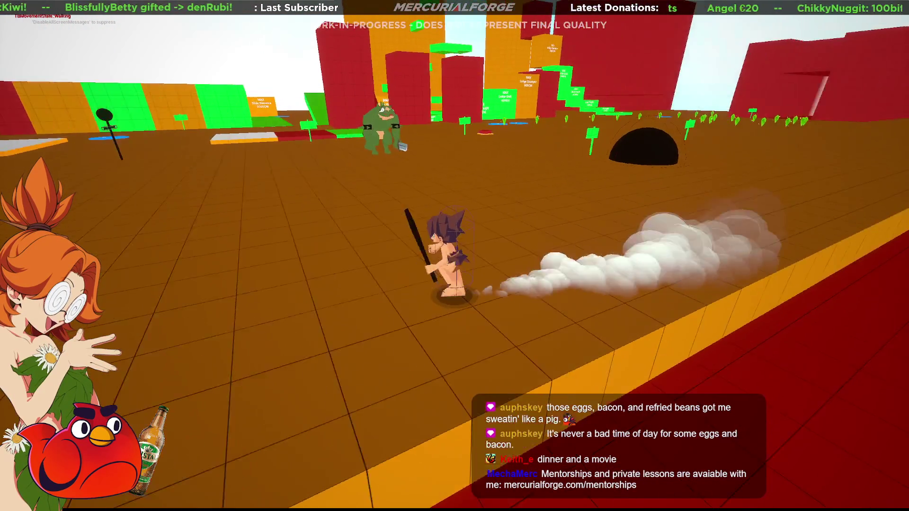
{"action": "key", "text": "a"}
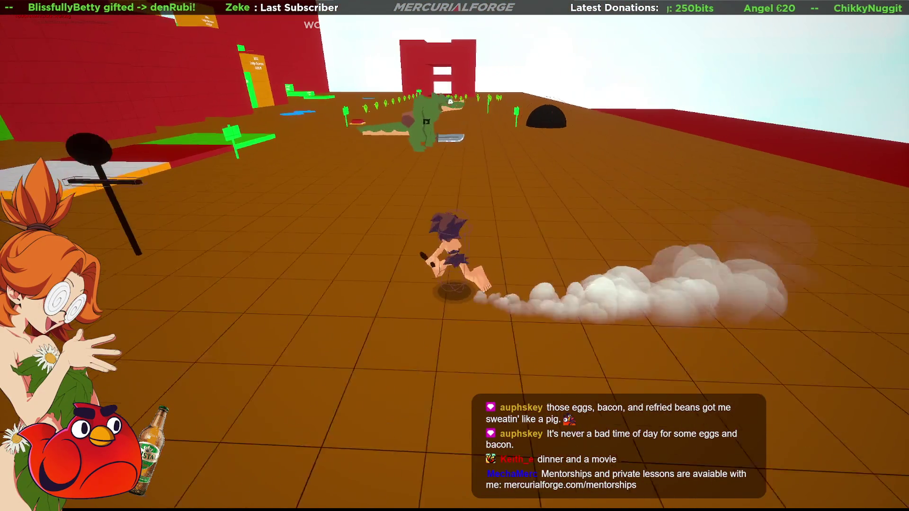
{"action": "key", "text": "w"}
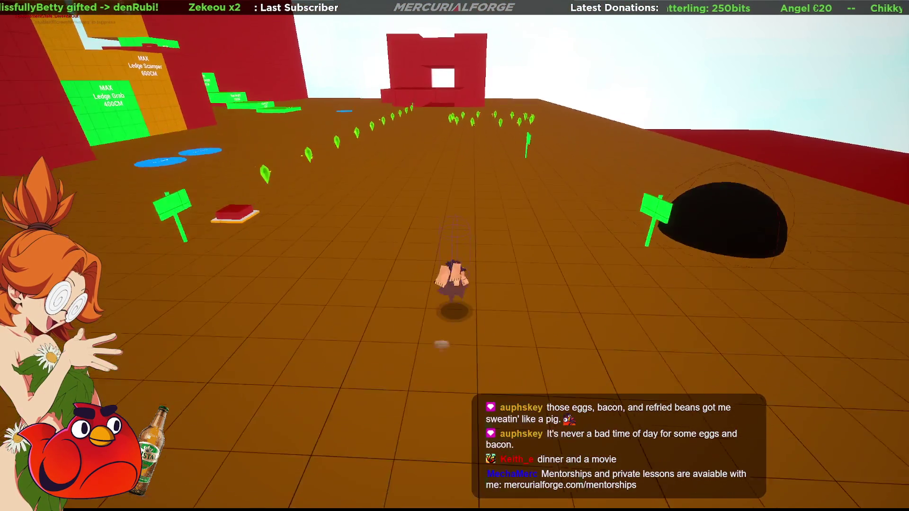
{"action": "key", "text": "a"}
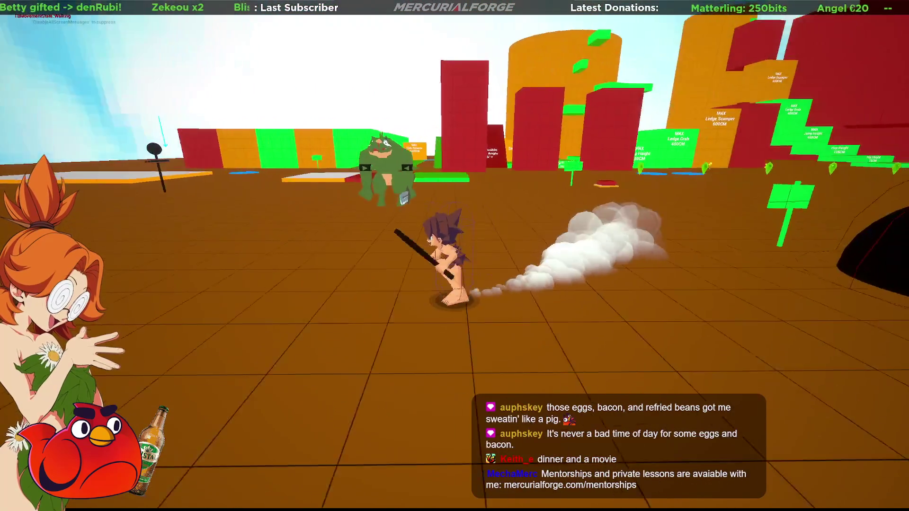
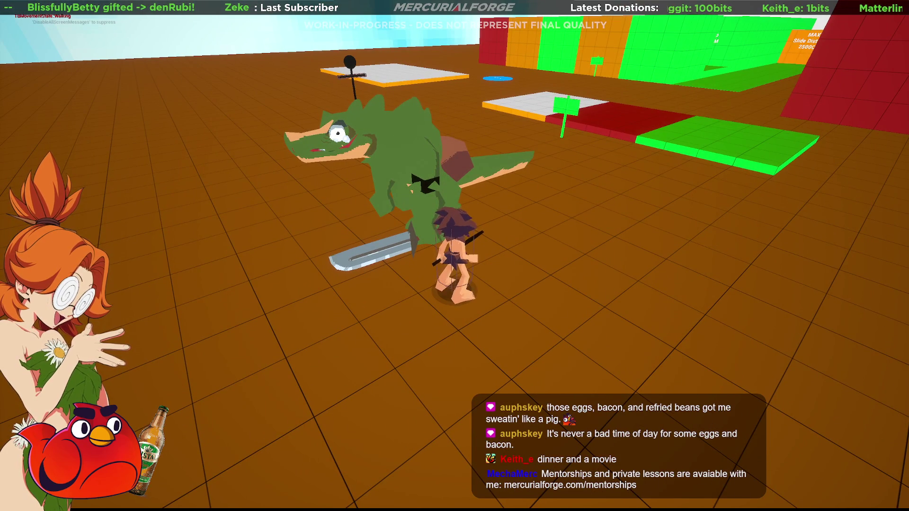
- Exit the full-screen playtest back to the Unreal editor view
{"action": "key", "text": "F11"}
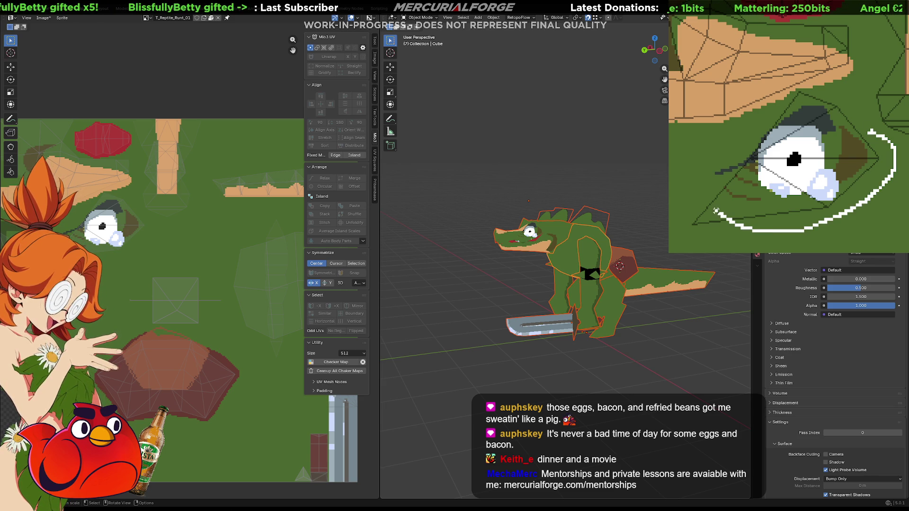
- Lasso the old round cartoon eye and delete its pixels, leaving only the brow strokes
{"action": "left_click_drag", "start_coordinate": [813, 92], "coordinate": [810, 92]}
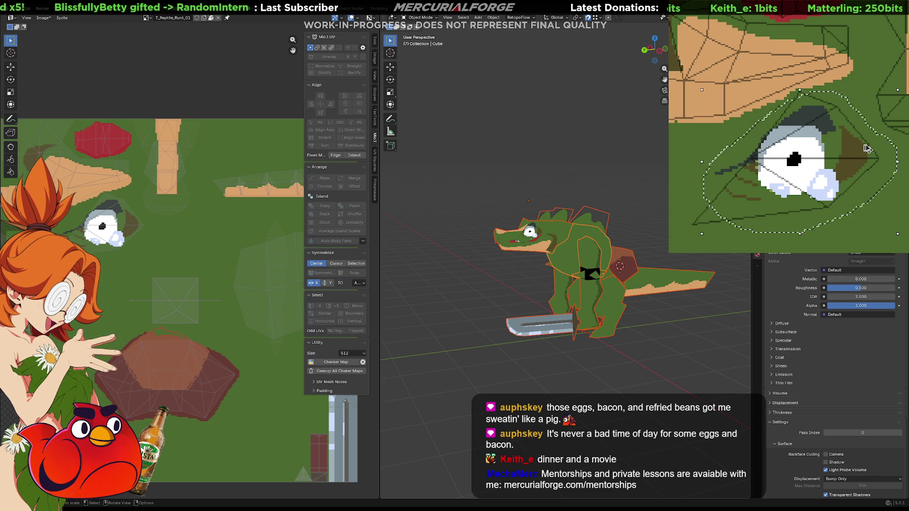
{"action": "key", "text": "Delete"}
{"action": "key", "text": "ctrl+z"}
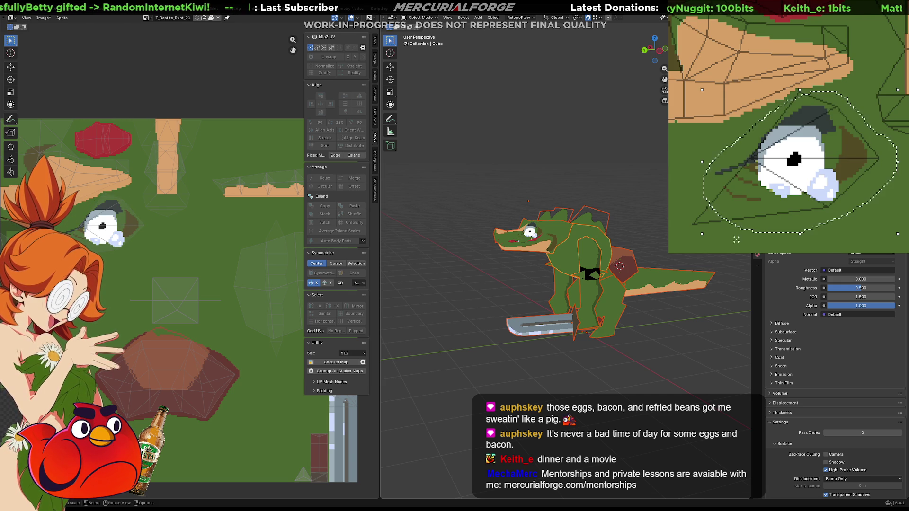
{"action": "key", "text": "ctrl+n"}
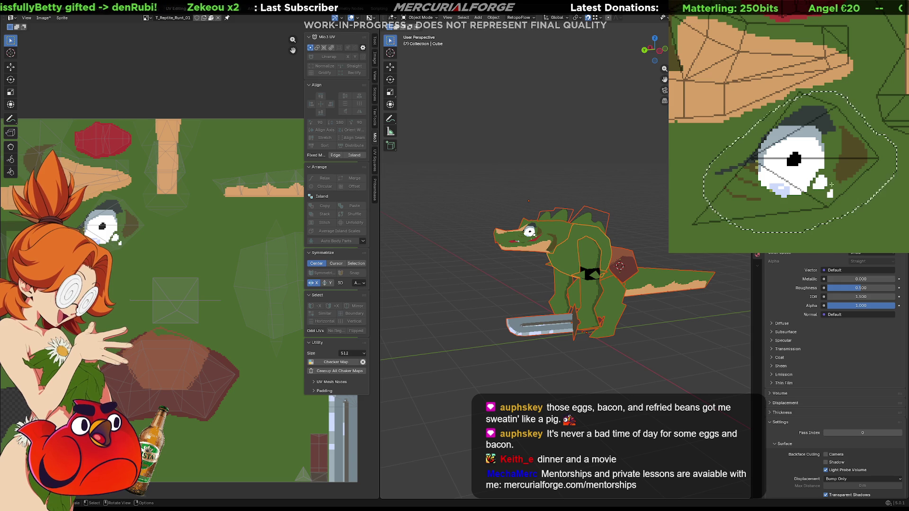
{"action": "key", "text": "Delete"}
{"action": "key", "text": "Delete"}
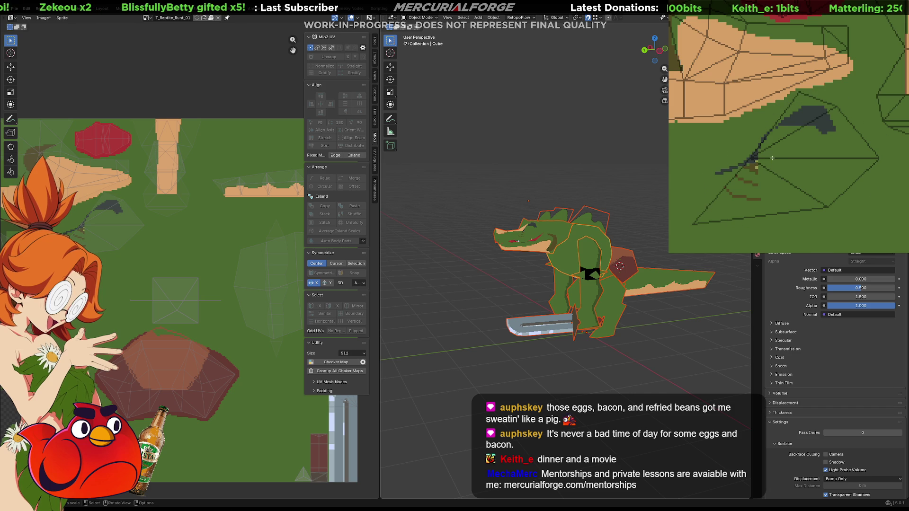
- Paint the dark diagonal lid line, the pale-blue eyeball and dark shading along its lower edge
{"action": "mouse_move", "coordinate": [813, 123]}
{"action": "left_mouse_down"}
{"action": "mouse_move", "coordinate": [777, 133]}
{"action": "mouse_move", "coordinate": [755, 153]}
{"action": "mouse_move", "coordinate": [802, 116]}
{"action": "left_mouse_up"}
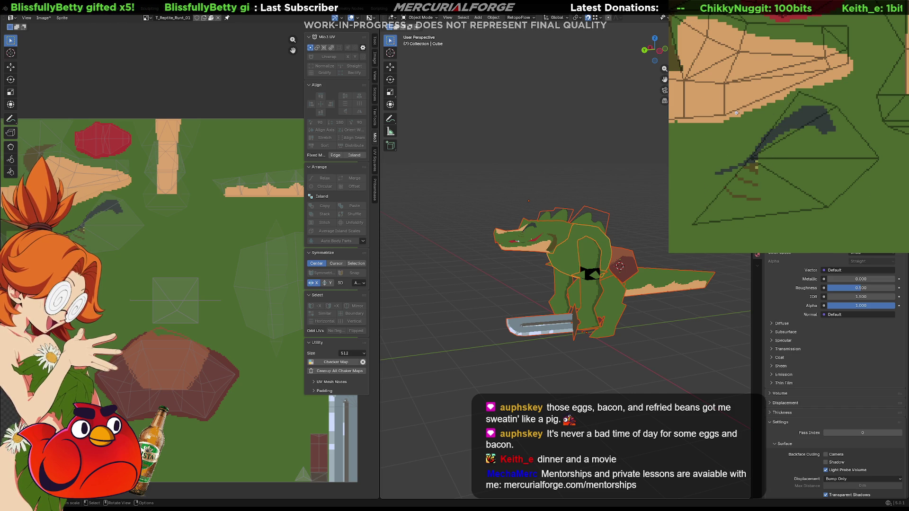
{"action": "mouse_move", "coordinate": [814, 127]}
{"action": "left_mouse_down"}
{"action": "mouse_move", "coordinate": [820, 146]}
{"action": "mouse_move", "coordinate": [805, 158]}
{"action": "mouse_move", "coordinate": [760, 162]}
{"action": "mouse_move", "coordinate": [765, 144]}
{"action": "mouse_move", "coordinate": [819, 125]}
{"action": "left_mouse_up"}
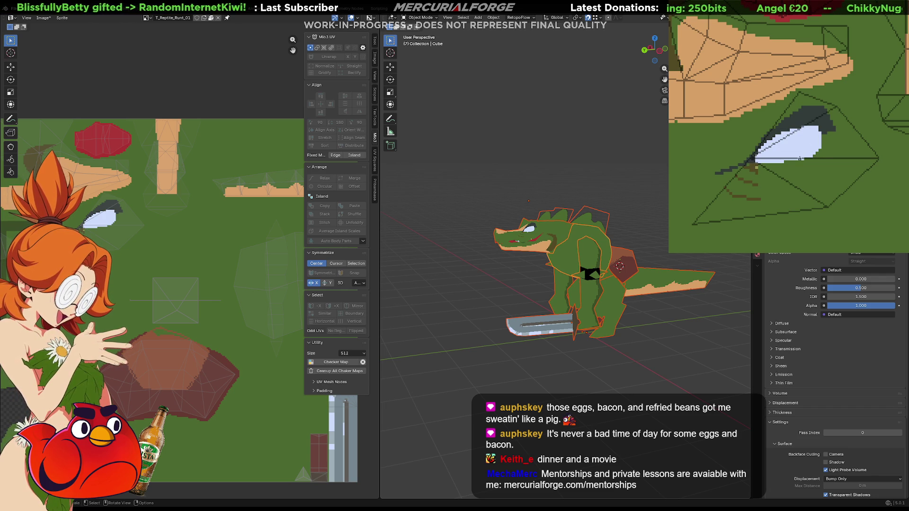
{"action": "mouse_move", "coordinate": [828, 138]}
{"action": "left_mouse_down"}
{"action": "mouse_move", "coordinate": [824, 163]}
{"action": "mouse_move", "coordinate": [854, 171]}
{"action": "mouse_move", "coordinate": [837, 131]}
{"action": "left_mouse_up"}
{"action": "key", "text": "ctrl+z"}
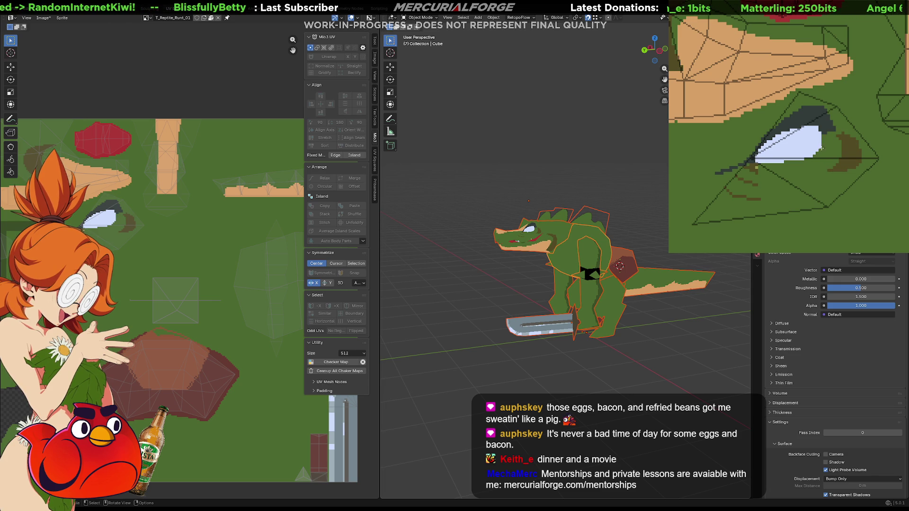
{"action": "mouse_move", "coordinate": [822, 141]}
{"action": "left_mouse_down"}
{"action": "mouse_move", "coordinate": [783, 164]}
{"action": "mouse_move", "coordinate": [818, 150]}
{"action": "mouse_move", "coordinate": [824, 136]}
{"action": "left_mouse_up"}
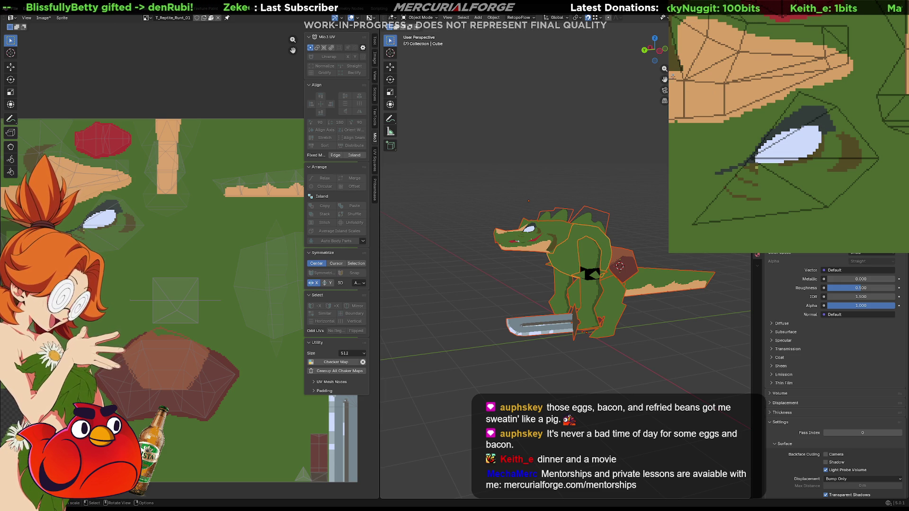
{"action": "mouse_move", "coordinate": [817, 128]}
{"action": "left_mouse_down"}
{"action": "mouse_move", "coordinate": [753, 164]}
{"action": "mouse_move", "coordinate": [802, 128]}
{"action": "left_mouse_up"}
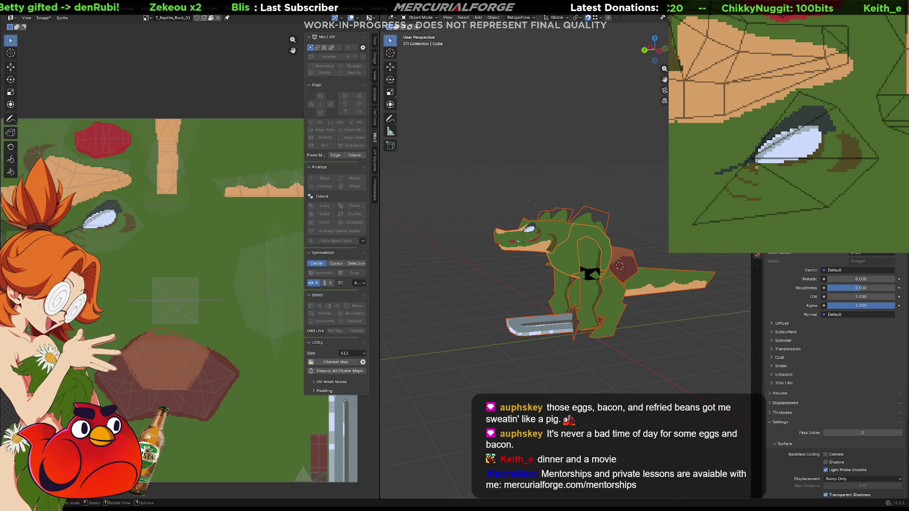
{"action": "key", "text": "ctrl+z"}
- Outline the eye's top edge in dark colour and add a dark pupil
{"action": "left_click", "coordinate": [816, 130]}
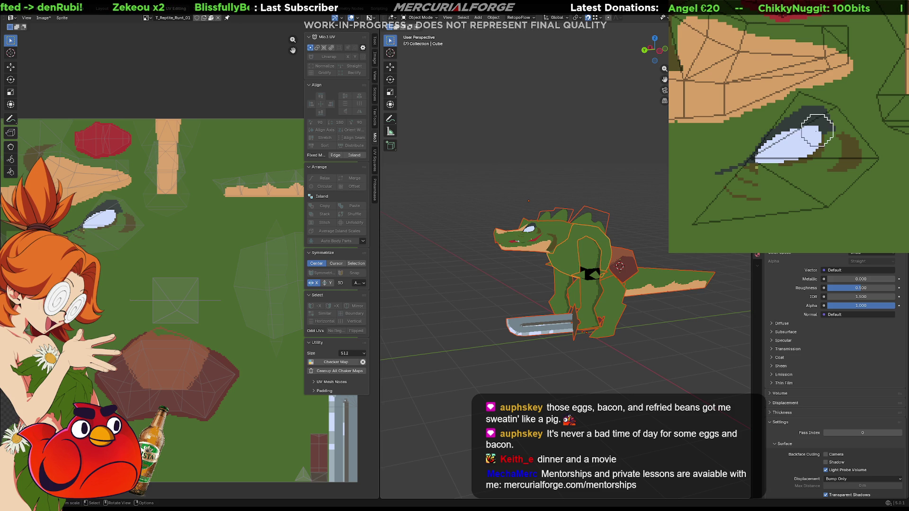
{"action": "left_click", "coordinate": [816, 130]}
{"action": "key", "text": "ctrl+z"}
{"action": "left_click", "coordinate": [816, 128]}
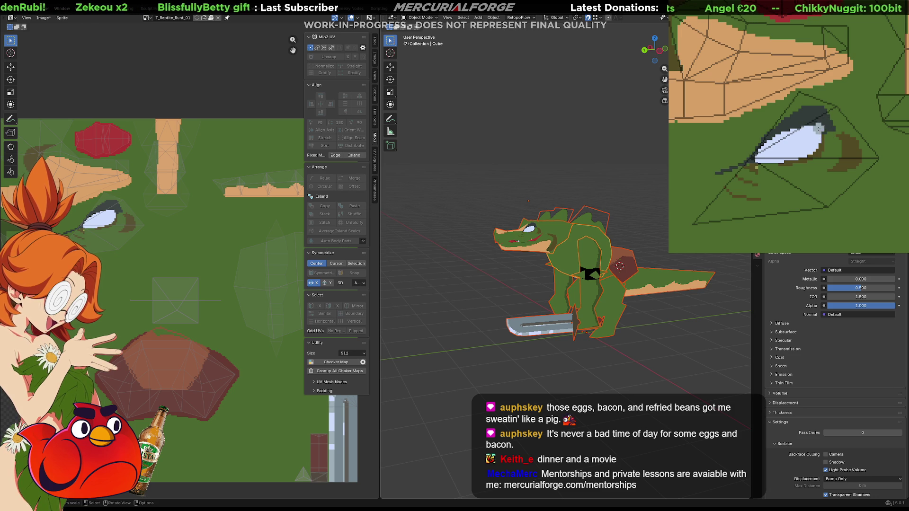
{"action": "mouse_move", "coordinate": [817, 127]}
{"action": "left_mouse_down"}
{"action": "mouse_move", "coordinate": [761, 158]}
{"action": "mouse_move", "coordinate": [810, 127]}
{"action": "left_mouse_up"}
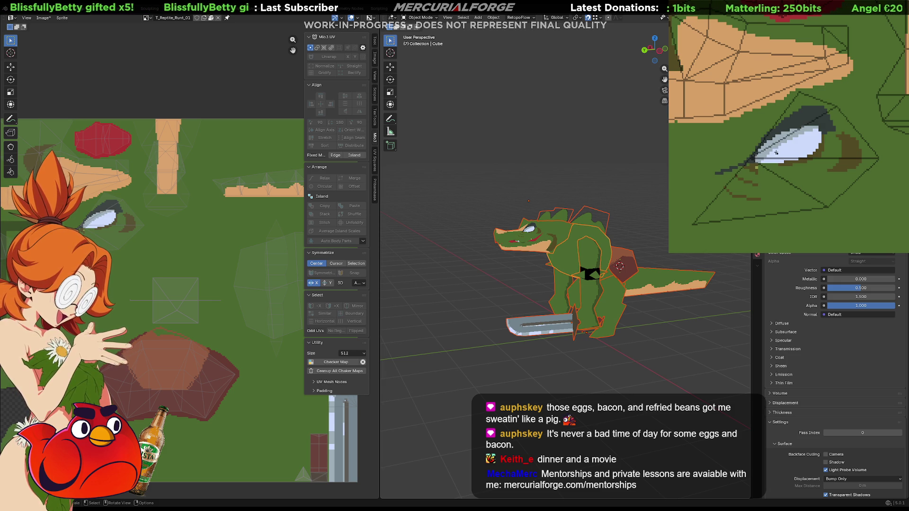
{"action": "left_click", "coordinate": [526, 229]}
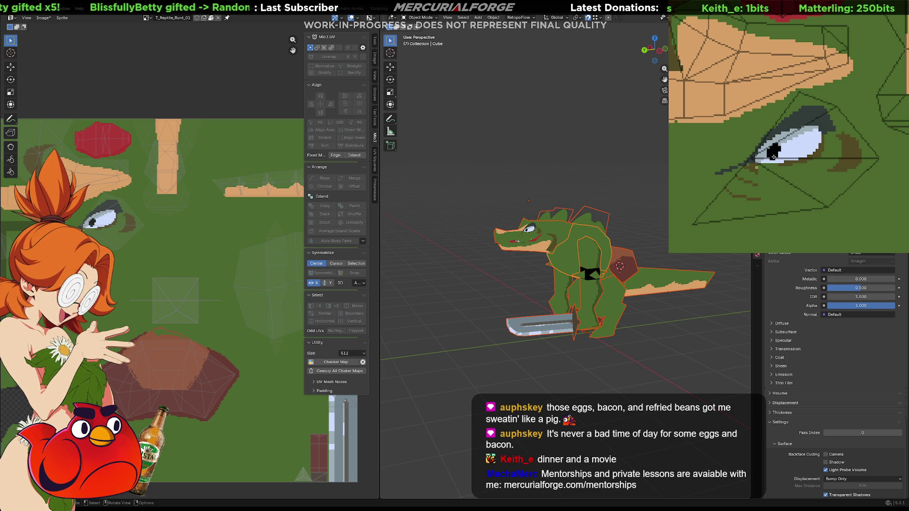
- Repaint the pupil as a tall vertical black slit and check it on the Blender model
{"action": "left_click_drag", "start_coordinate": [773, 156], "coordinate": [774, 145]}
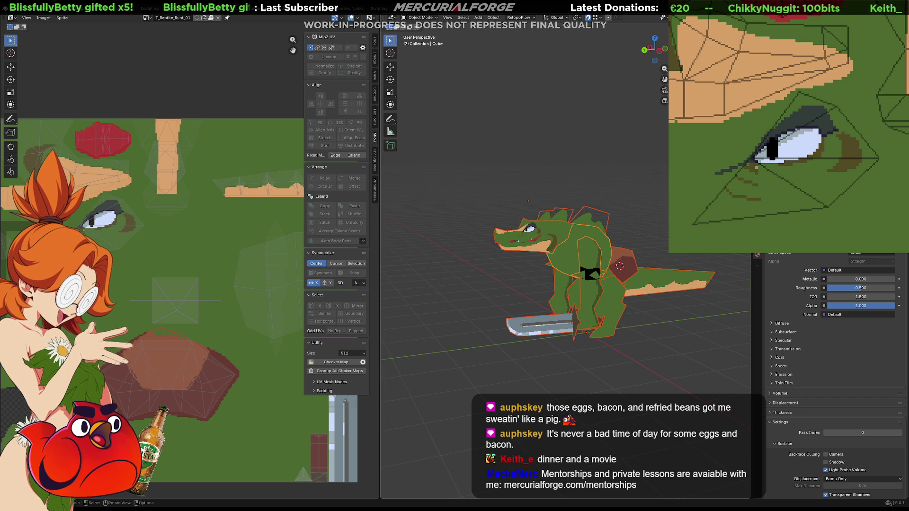
{"action": "scroll", "coordinate": [544, 266], "scroll_direction": "up", "scroll_amount": 5}
{"action": "mouse_move", "coordinate": [521, 265]}
{"action": "middle_mouse_down"}
{"action": "mouse_move", "coordinate": [592, 260]}
{"action": "mouse_move", "coordinate": [537, 261]}
{"action": "middle_mouse_up"}
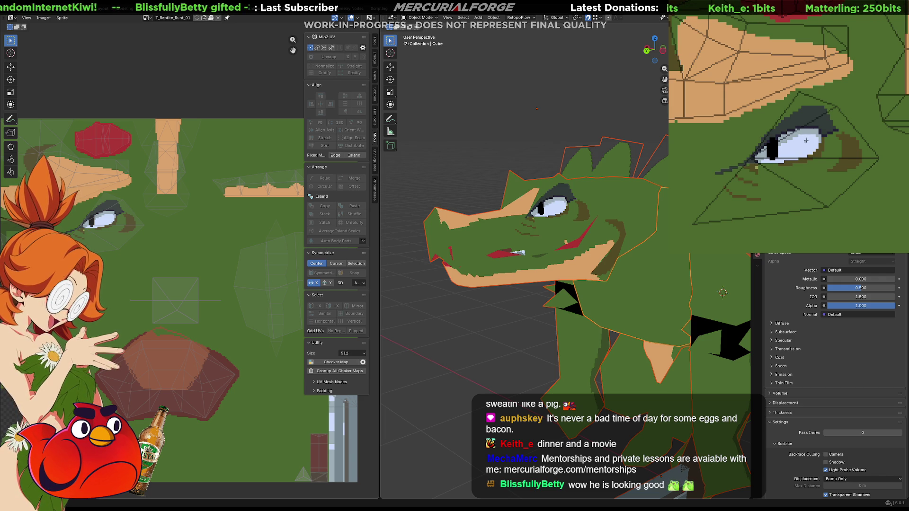
- Add a small white highlight glint to the eye
{"action": "middle_click_drag", "start_coordinate": [793, 149], "coordinate": [810, 149]}
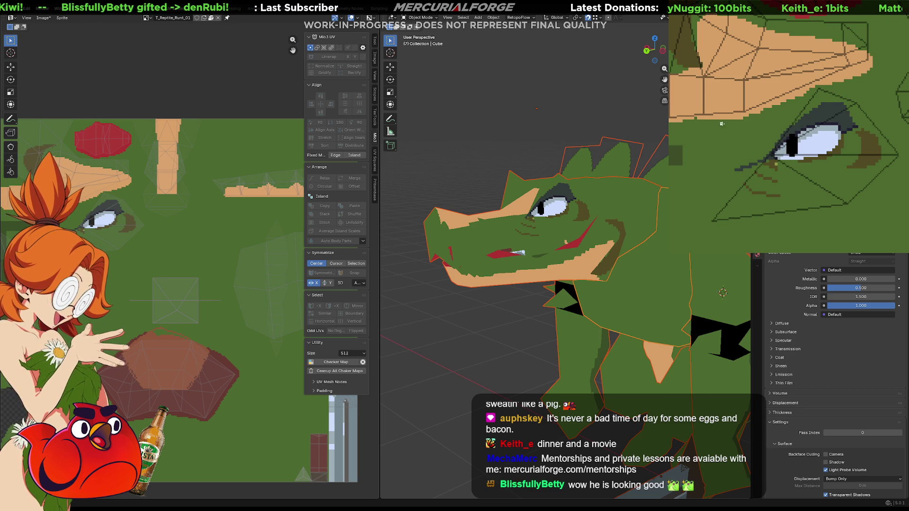
{"action": "left_click", "coordinate": [802, 148]}
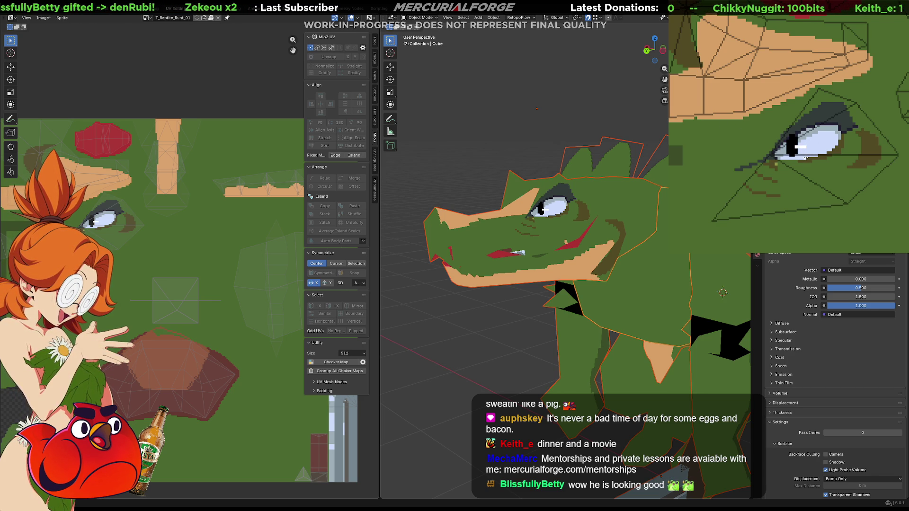
{"action": "mouse_move", "coordinate": [483, 187]}
{"action": "middle_mouse_down"}
{"action": "mouse_move", "coordinate": [541, 187]}
{"action": "mouse_move", "coordinate": [549, 168]}
{"action": "mouse_move", "coordinate": [525, 200]}
{"action": "mouse_move", "coordinate": [439, 186]}
{"action": "mouse_move", "coordinate": [417, 191]}
{"action": "middle_mouse_up"}
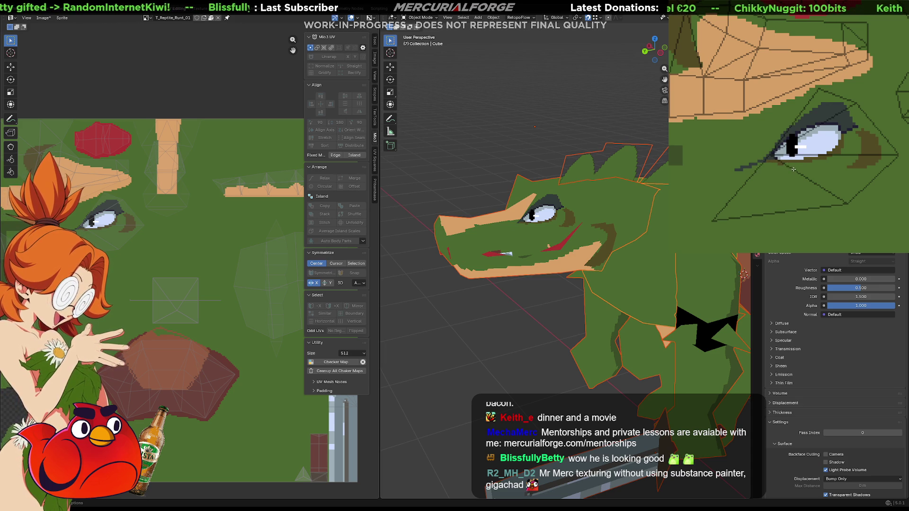
- Paint dark brown shading under the eye and beside its outer corner
{"action": "mouse_move", "coordinate": [789, 170]}
{"action": "left_mouse_down"}
{"action": "mouse_move", "coordinate": [761, 168]}
{"action": "mouse_move", "coordinate": [795, 185]}
{"action": "mouse_move", "coordinate": [760, 186]}
{"action": "mouse_move", "coordinate": [759, 197]}
{"action": "mouse_move", "coordinate": [752, 185]}
{"action": "mouse_move", "coordinate": [775, 194]}
{"action": "mouse_move", "coordinate": [763, 201]}
{"action": "left_mouse_up"}
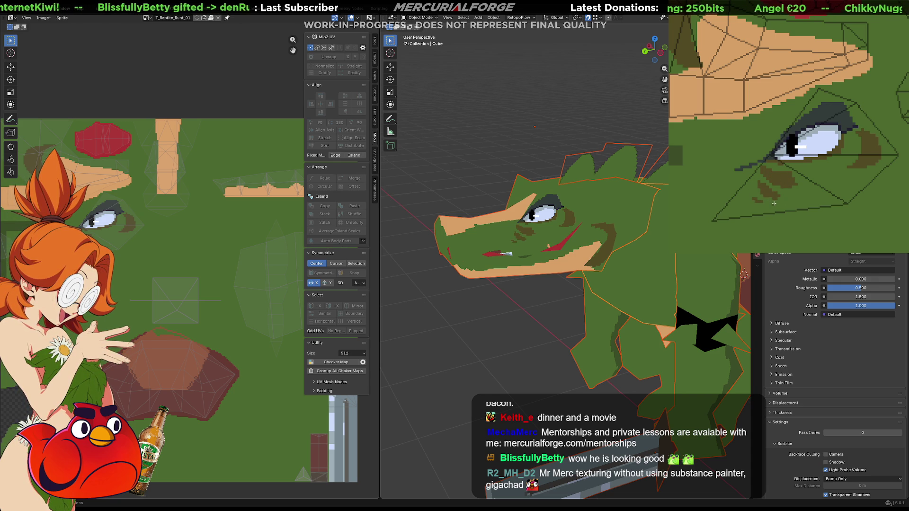
{"action": "mouse_move", "coordinate": [828, 177]}
{"action": "left_mouse_down"}
{"action": "mouse_move", "coordinate": [847, 181]}
{"action": "mouse_move", "coordinate": [796, 188]}
{"action": "mouse_move", "coordinate": [838, 156]}
{"action": "mouse_move", "coordinate": [806, 176]}
{"action": "left_mouse_up"}
{"action": "key", "text": "ctrl+z"}
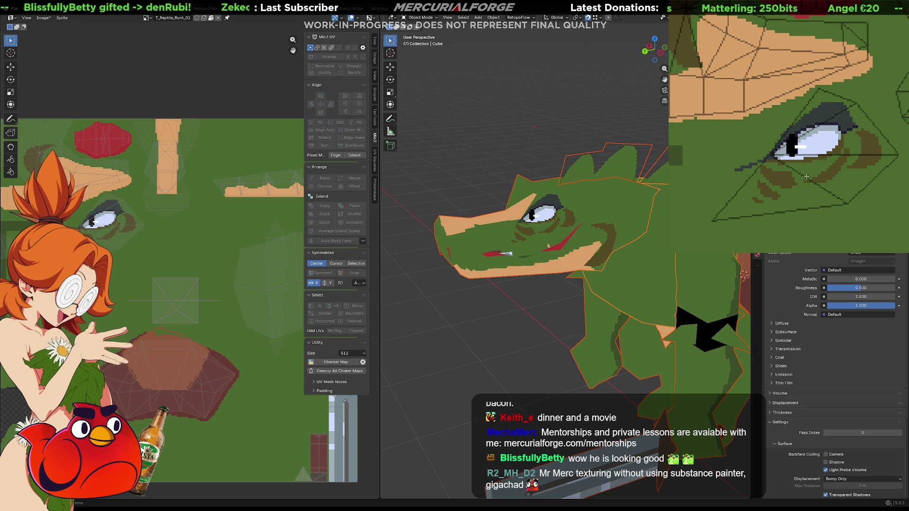
{"action": "key", "text": "ctrl+z"}
{"action": "left_click", "coordinate": [817, 182]}
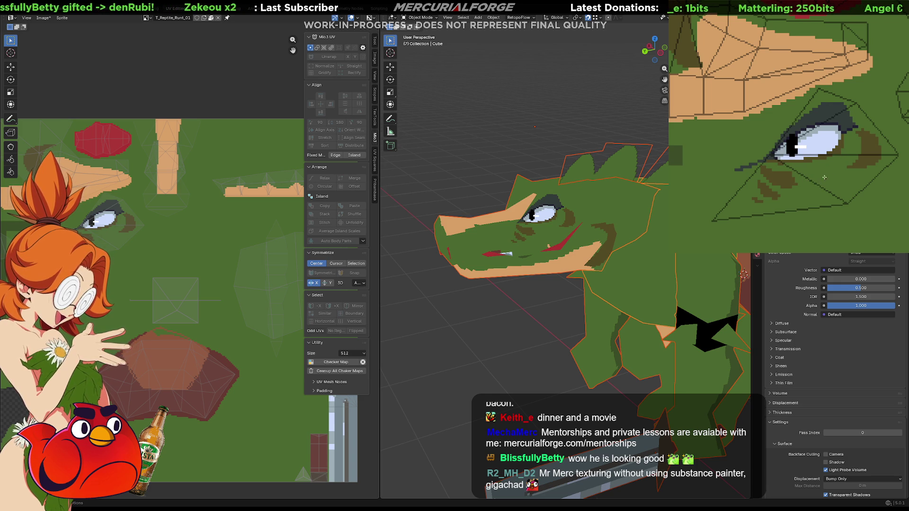
{"action": "left_click_drag", "start_coordinate": [793, 174], "coordinate": [802, 188]}
{"action": "key", "text": "ctrl+z"}
{"action": "left_click", "coordinate": [804, 191]}
{"action": "mouse_move", "coordinate": [829, 141]}
{"action": "left_mouse_down"}
{"action": "mouse_move", "coordinate": [836, 129]}
{"action": "mouse_move", "coordinate": [844, 150]}
{"action": "left_mouse_up"}
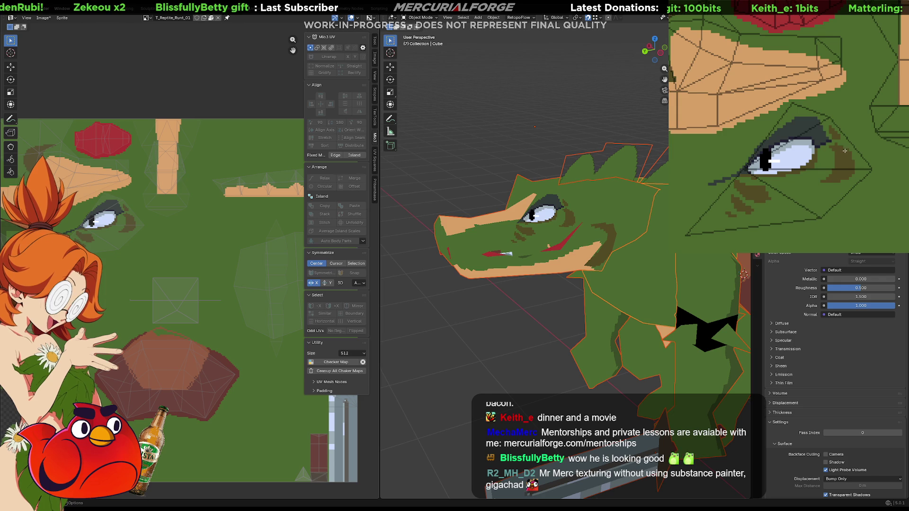
{"action": "mouse_move", "coordinate": [816, 115]}
{"action": "left_mouse_down"}
{"action": "mouse_move", "coordinate": [778, 124]}
{"action": "mouse_move", "coordinate": [791, 108]}
{"action": "mouse_move", "coordinate": [825, 119]}
{"action": "left_mouse_up"}
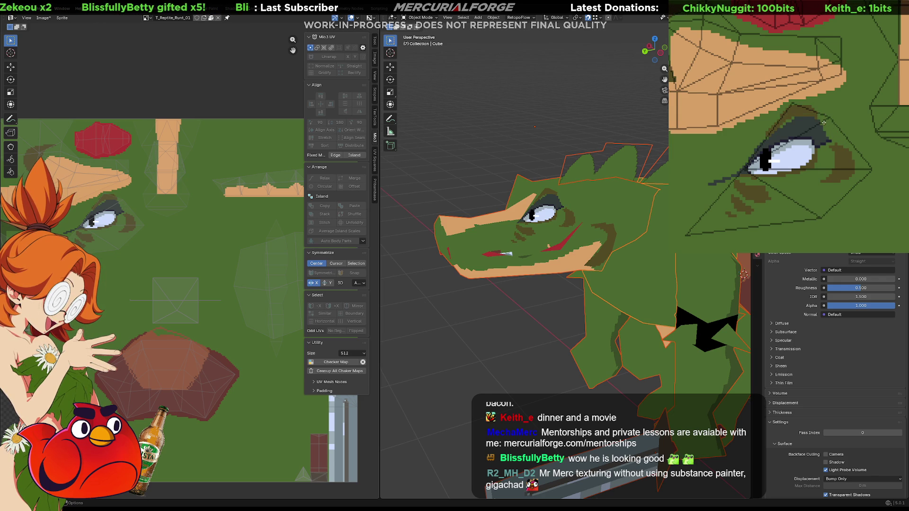
{"action": "key", "text": "ctrl+z"}
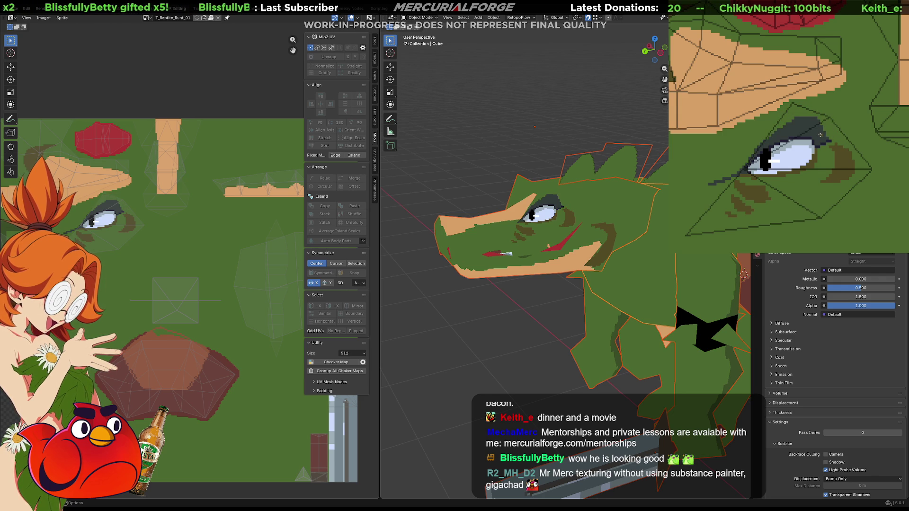
{"action": "scroll", "coordinate": [820, 134], "scroll_direction": "down", "scroll_amount": 2}
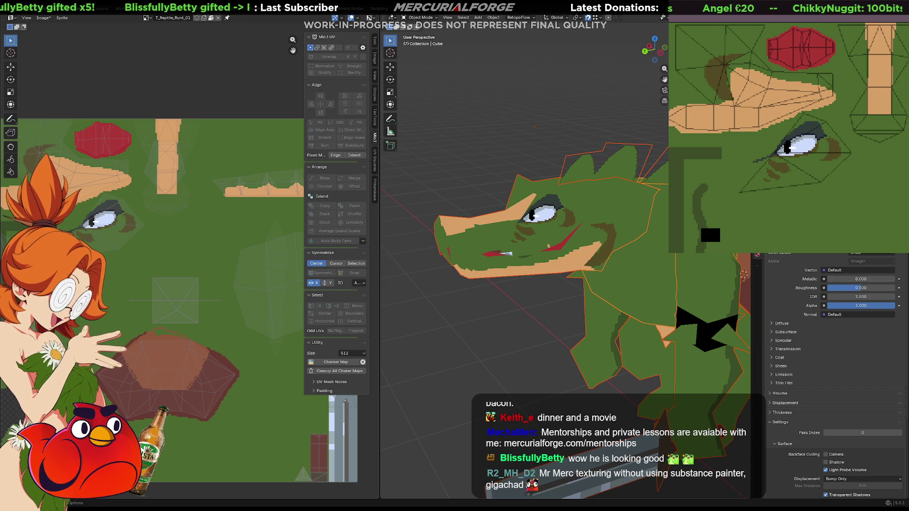
- Save the face texture as a TGA and return to the Unreal playtest
{"action": "key", "text": "ctrl+s"}
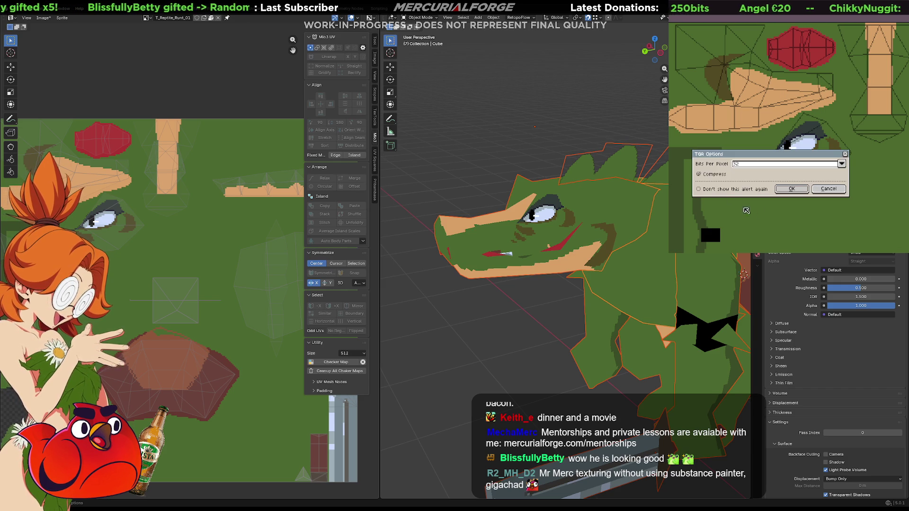
{"action": "left_click", "coordinate": [782, 189]}
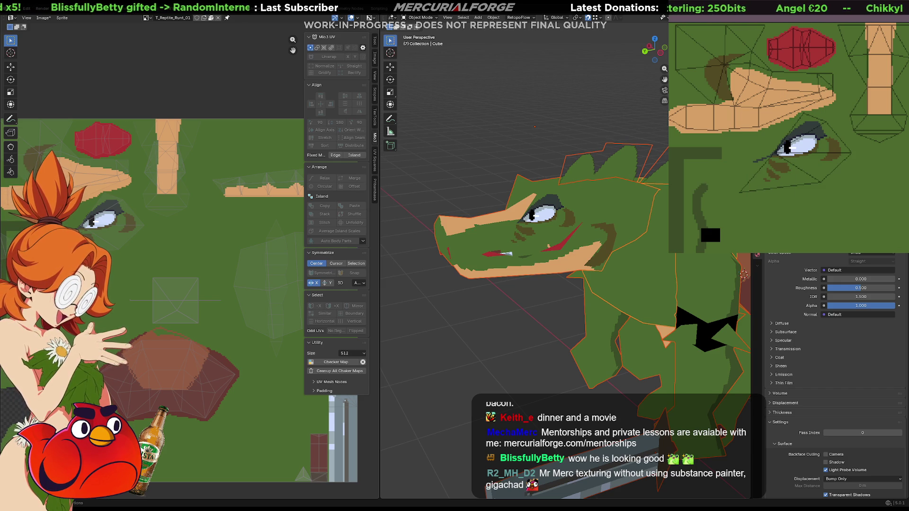
{"action": "key", "text": "alt+Tab"}
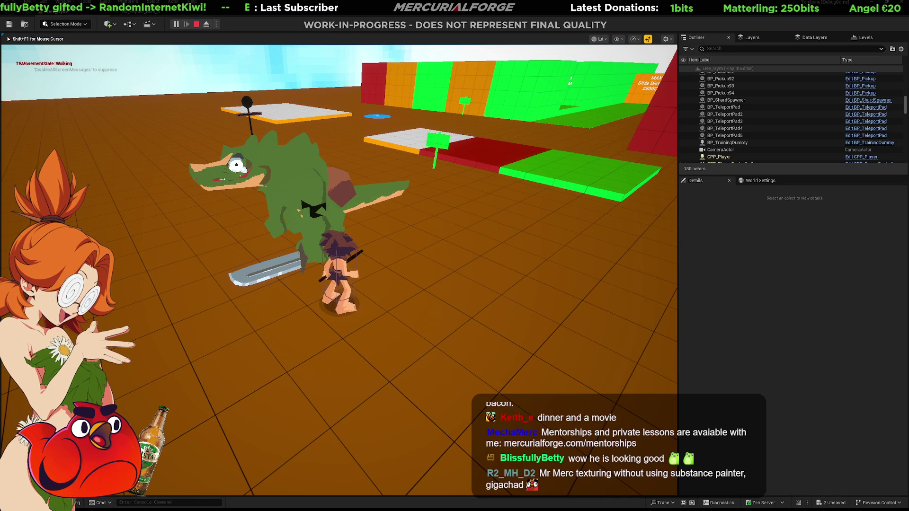
- Release the game, show the Reptile asset folder in the Content Drawer, and resume play
{"action": "key", "text": "shift+F1"}
{"action": "key", "text": "ctrl+space"}
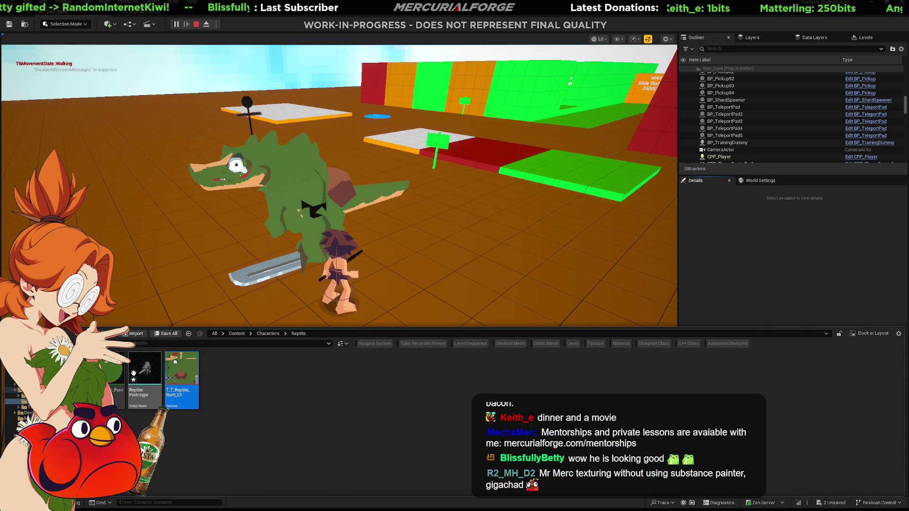
{"action": "left_click", "coordinate": [194, 192]}
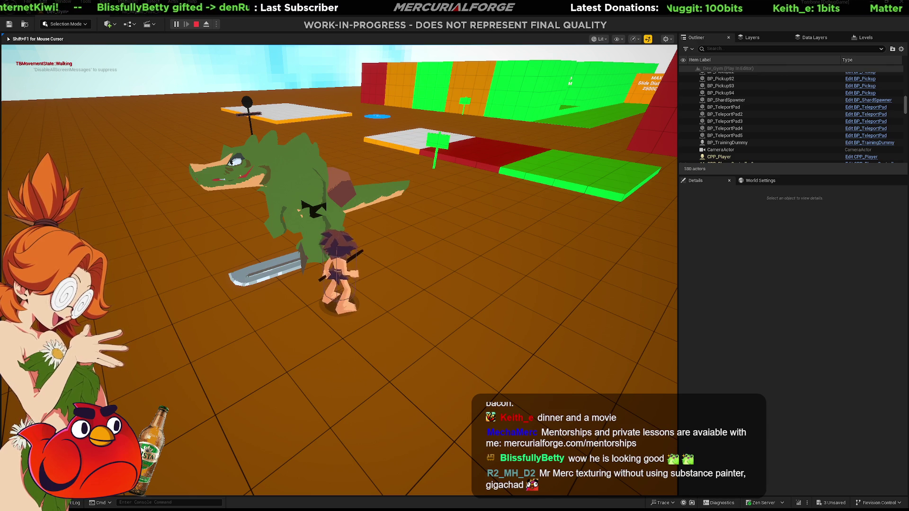
- Dash and run around the reptile enemy to test its new face, then switch to Blender
{"action": "key", "text": "space"}
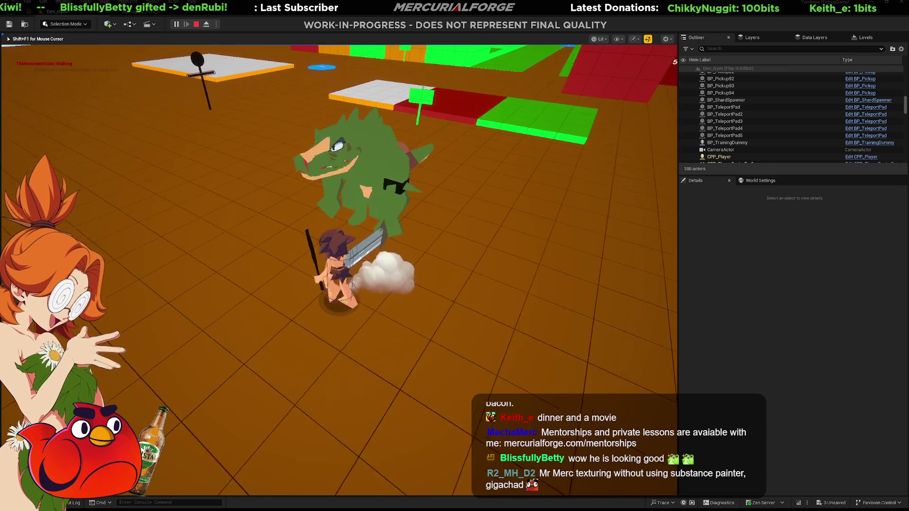
{"action": "key", "text": "shift"}
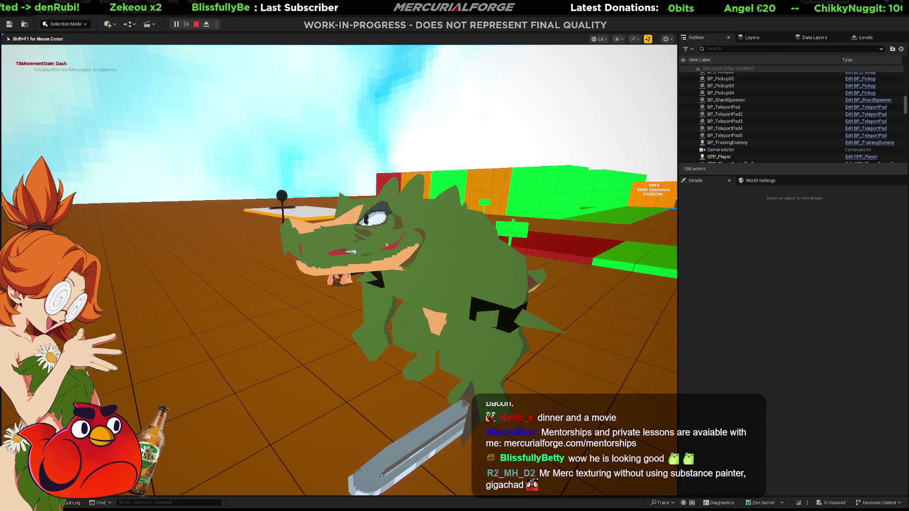
{"action": "key", "text": "w"}
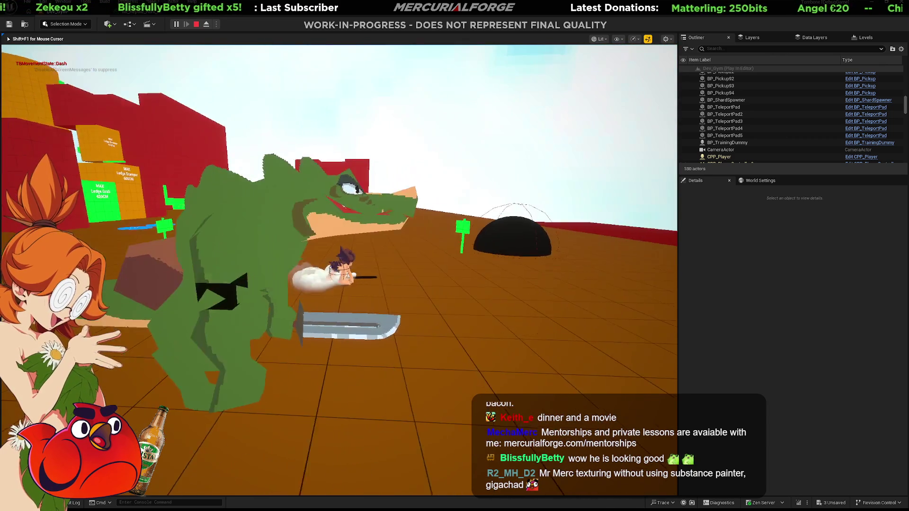
{"action": "key", "text": "w"}
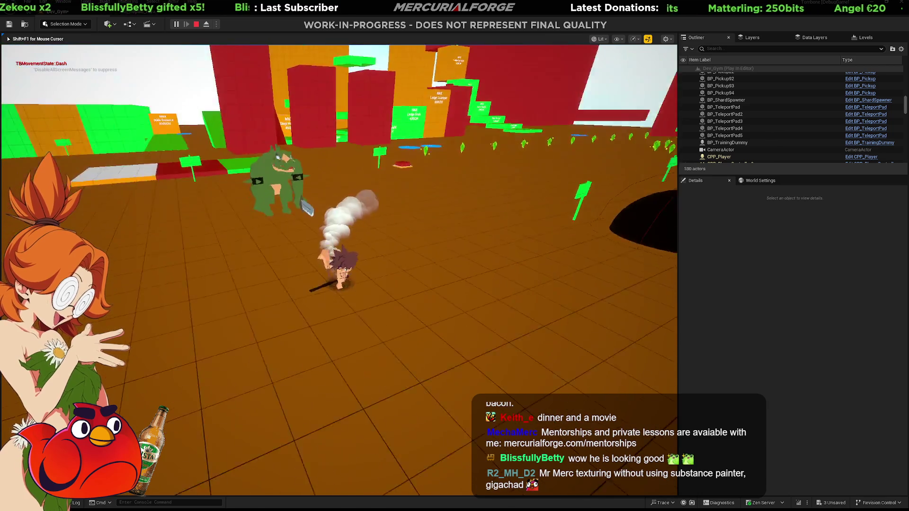
{"action": "key", "text": "w"}
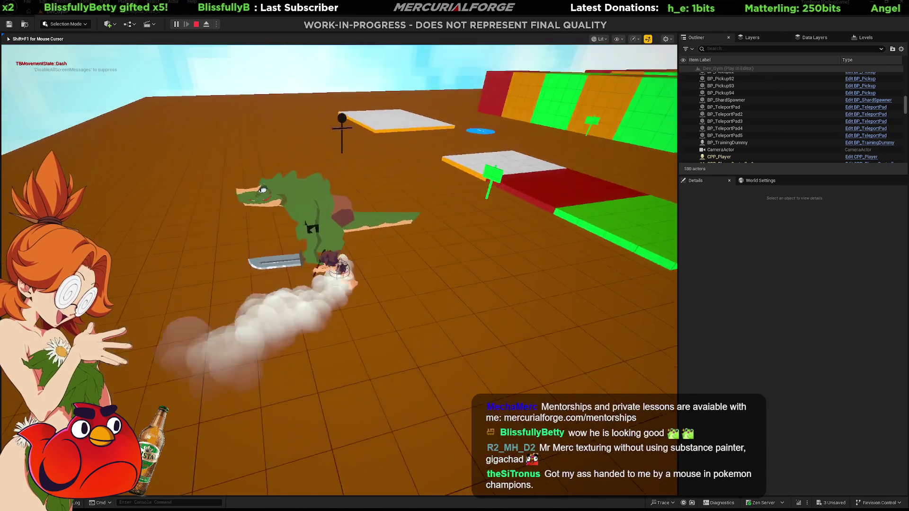
{"action": "key", "text": "w"}
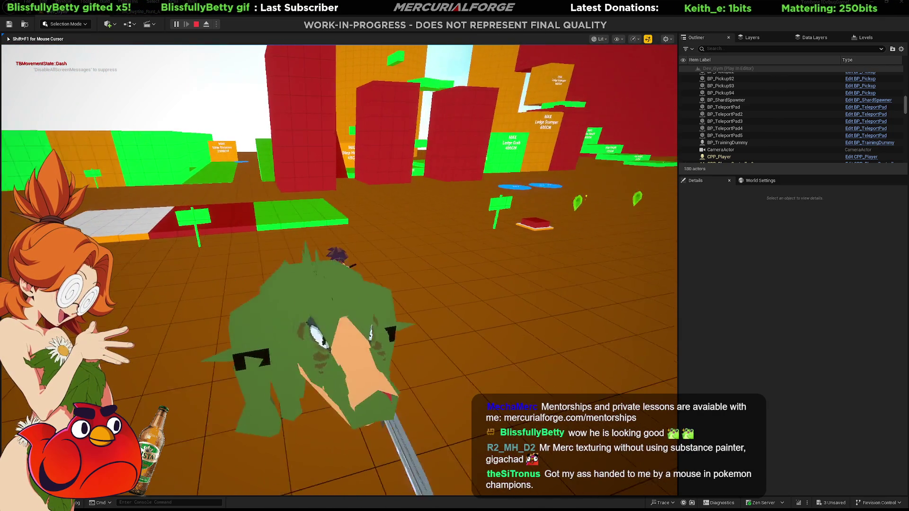
{"action": "key", "text": "w"}
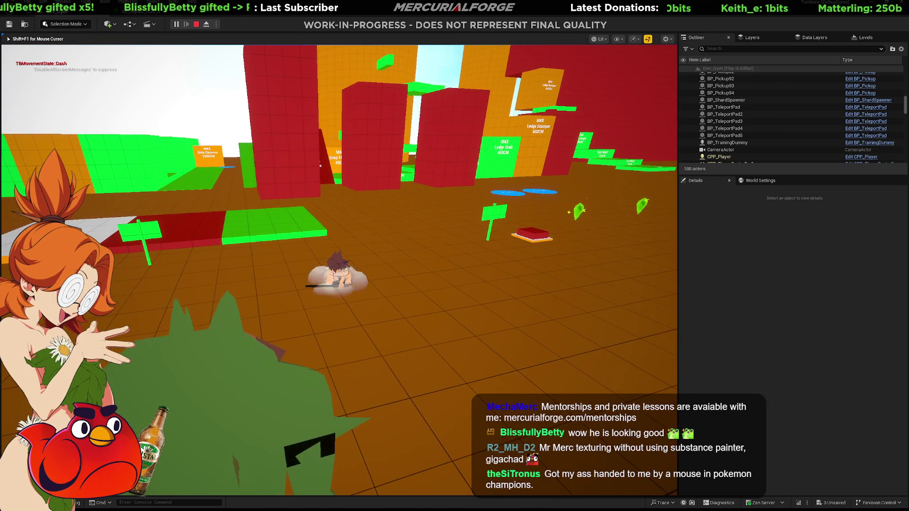
{"action": "key", "text": "w"}
{"action": "key", "text": "w"}
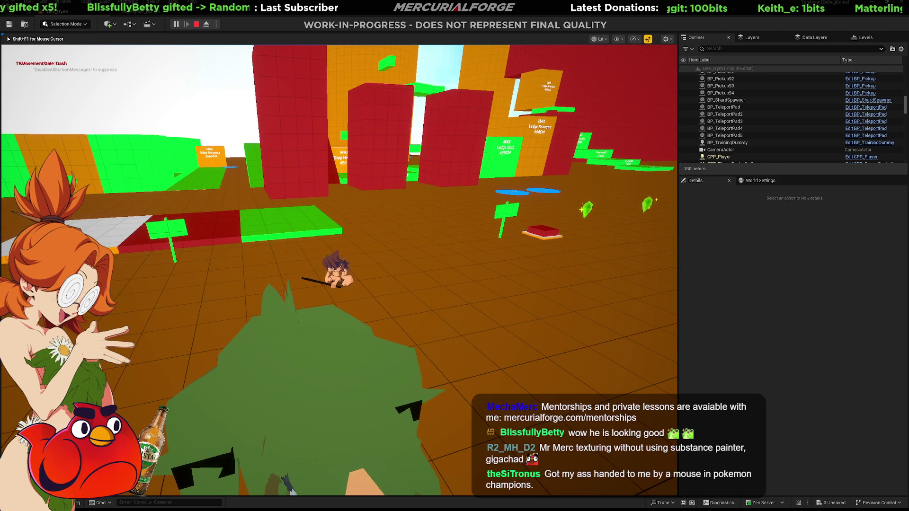
{"action": "key", "text": "w"}
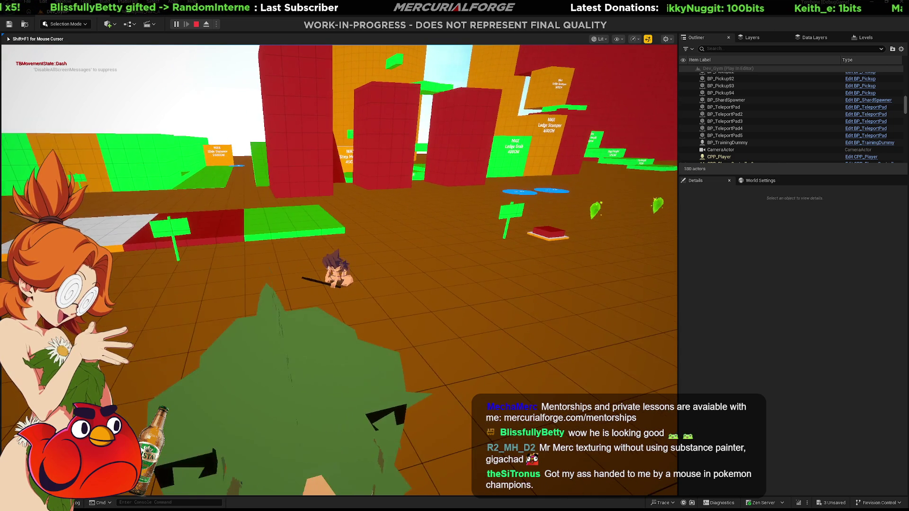
{"action": "key", "text": "w"}
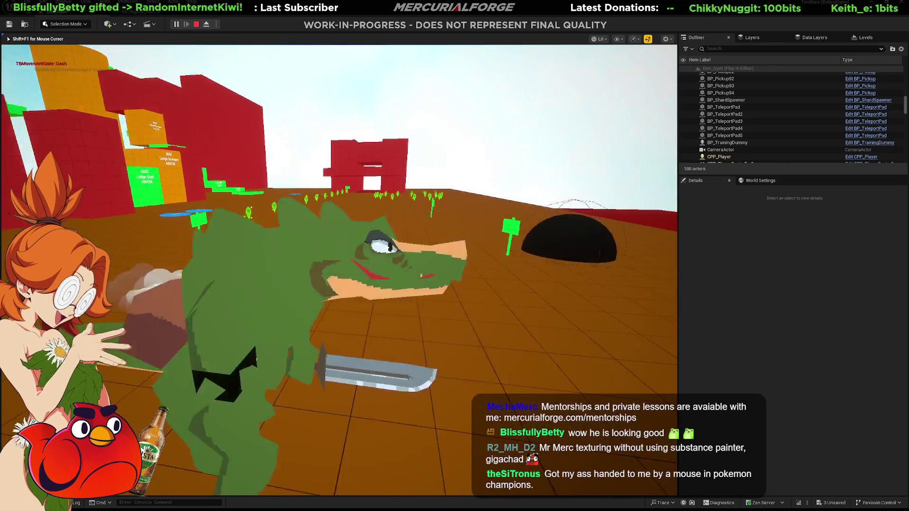
{"action": "key", "text": "w"}
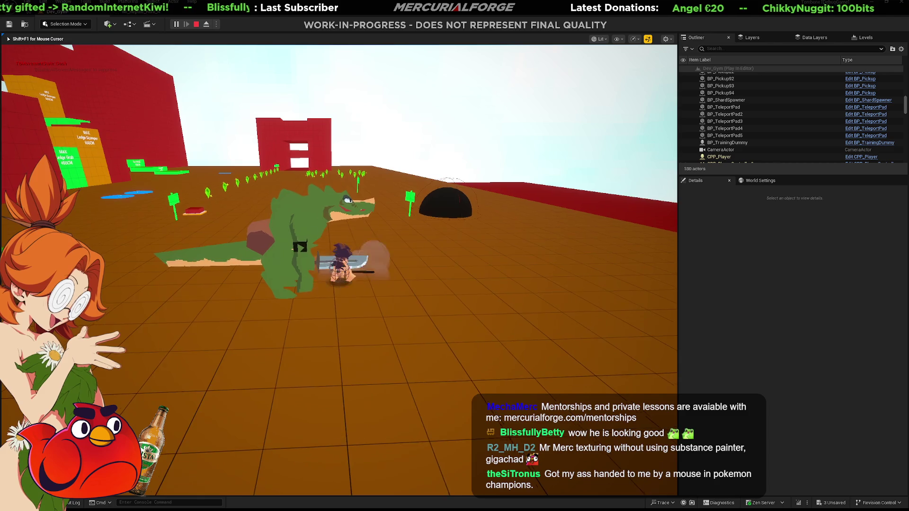
{"action": "key", "text": "shift"}
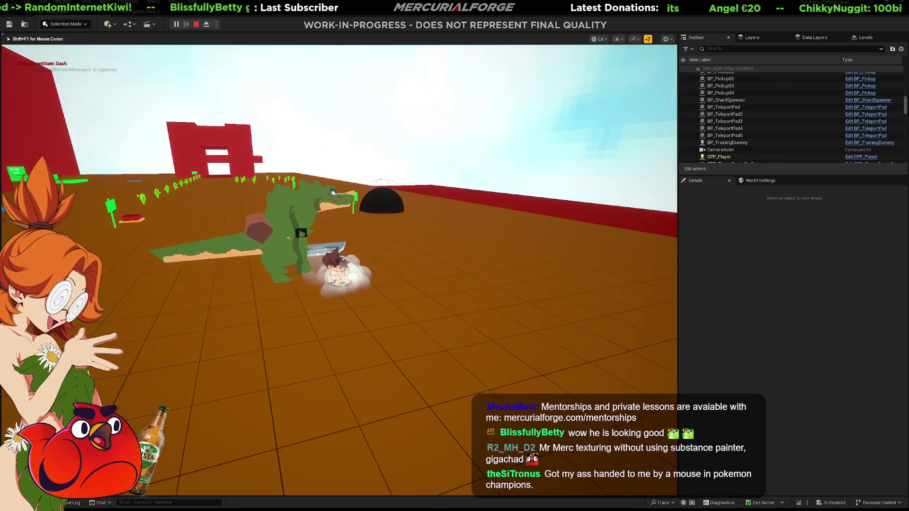
{"action": "key", "text": "w"}
{"action": "key", "text": "w"}
{"action": "key", "text": "w"}
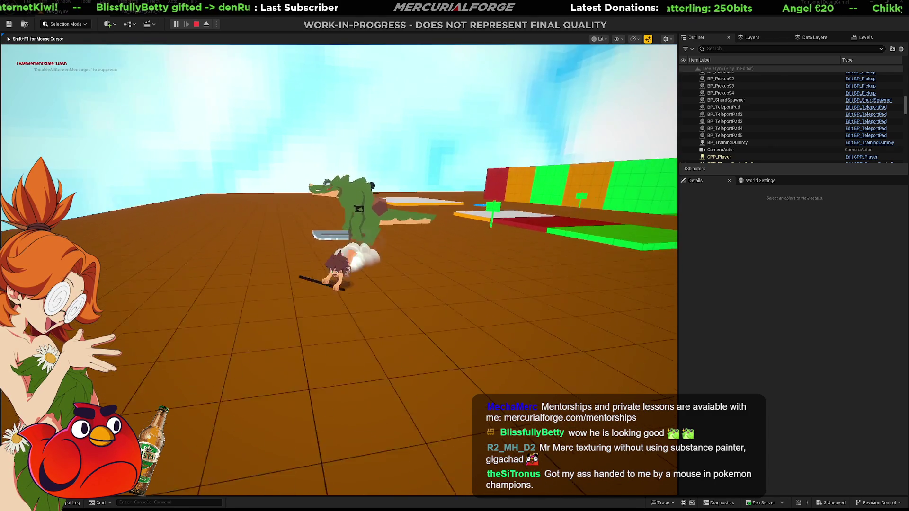
{"action": "key", "text": "w"}
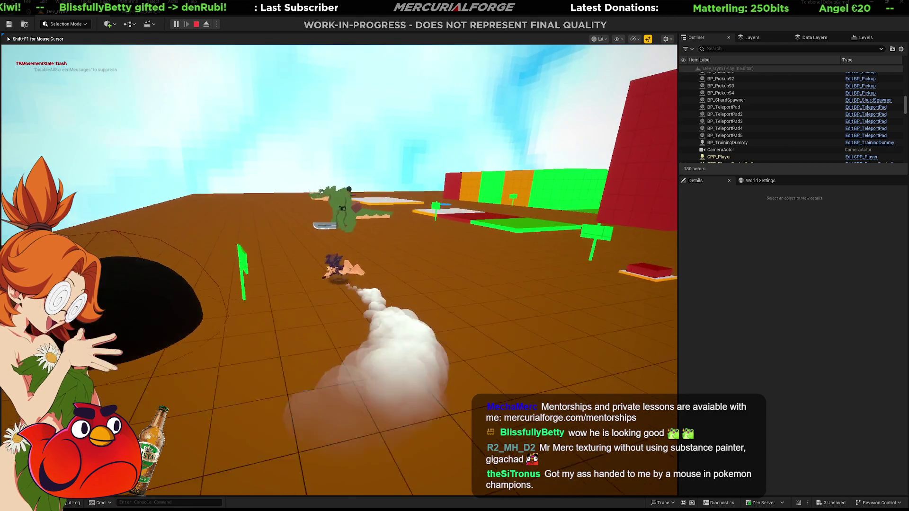
{"action": "key", "text": "w"}
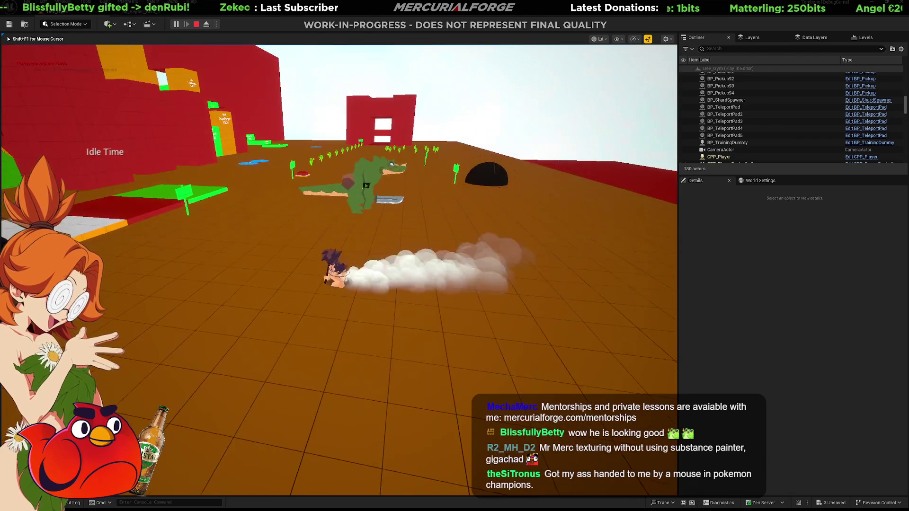
{"action": "key", "text": "w"}
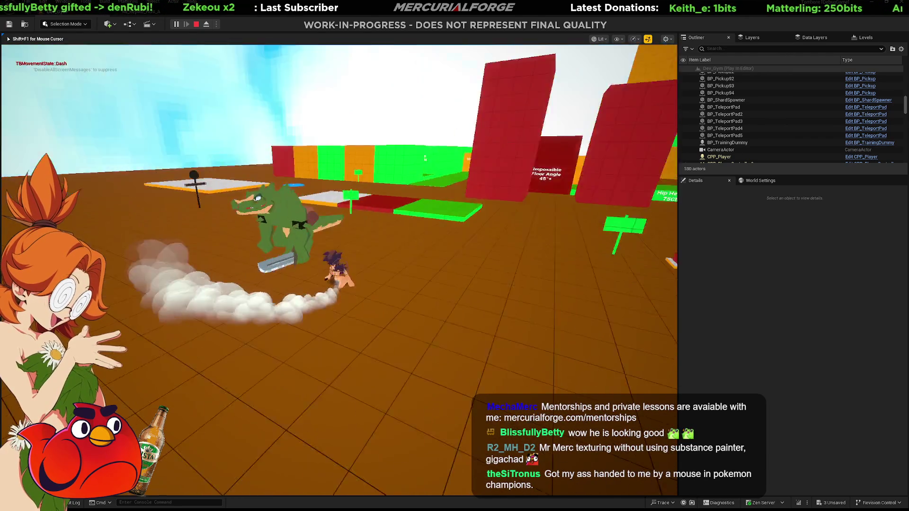
{"action": "key", "text": "w"}
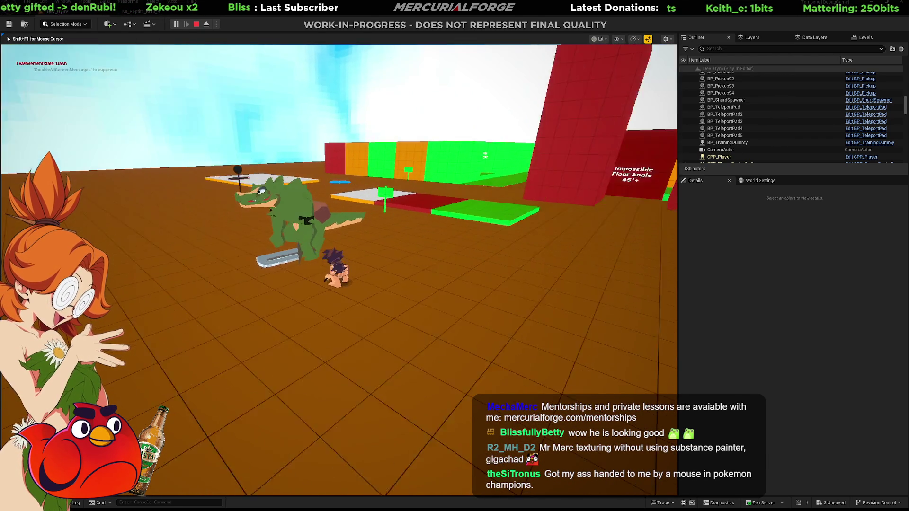
{"action": "key", "text": "w"}
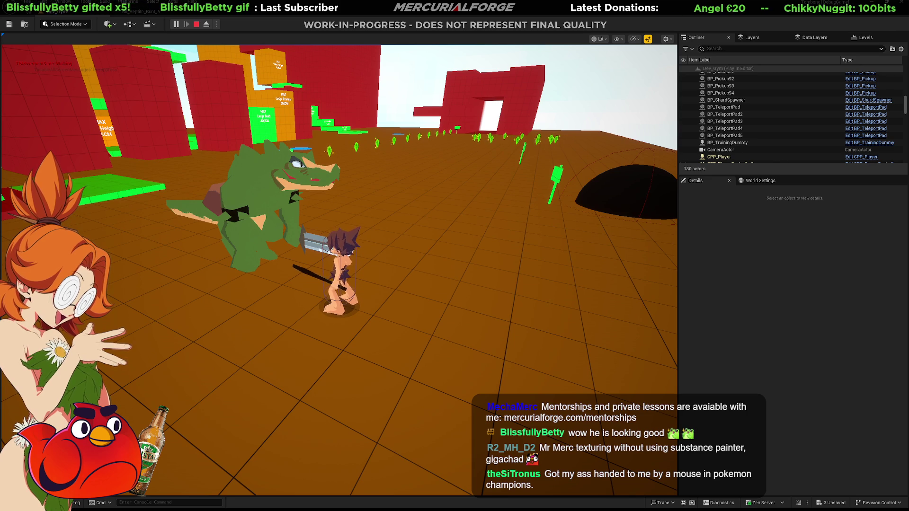
{"action": "key", "text": "alt+Tab"}
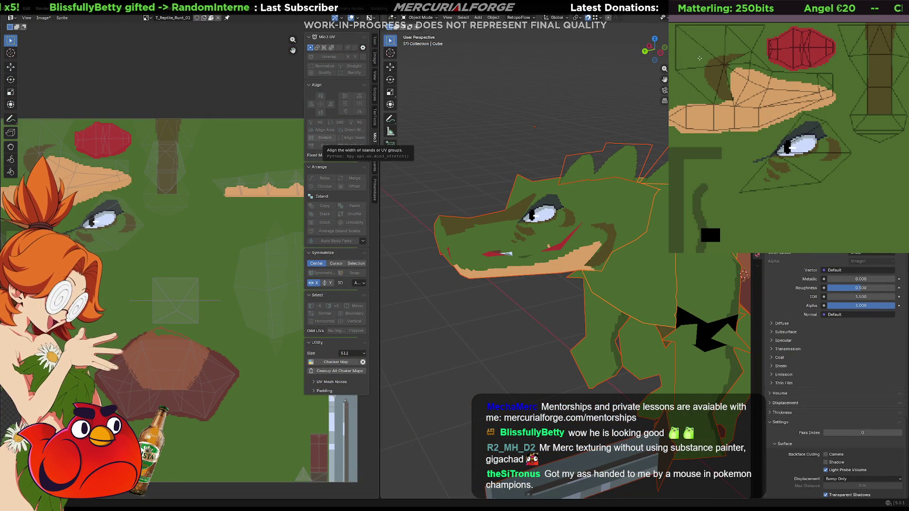
- Bucket-fill the forehead stripe, trying purple and red before settling on plain green
{"action": "left_click", "coordinate": [880, 67]}
{"action": "key", "text": "ctrl+z"}
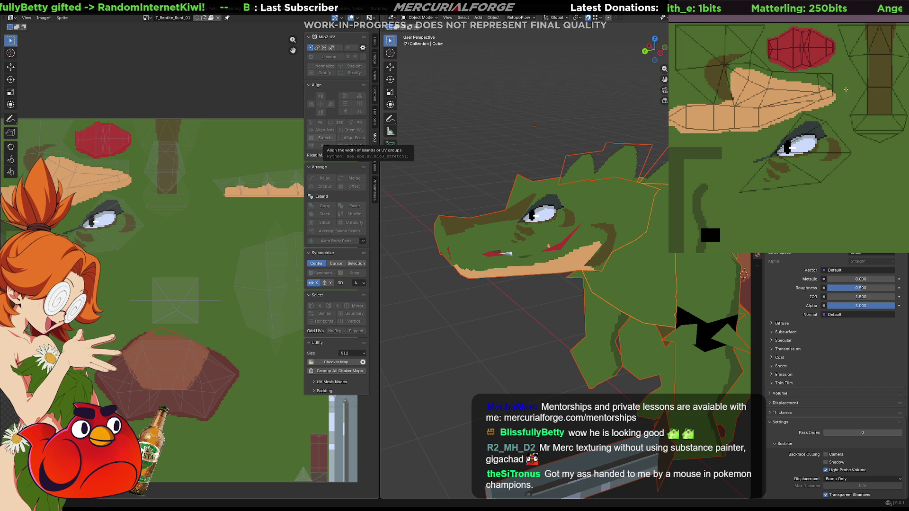
{"action": "left_click", "coordinate": [885, 77]}
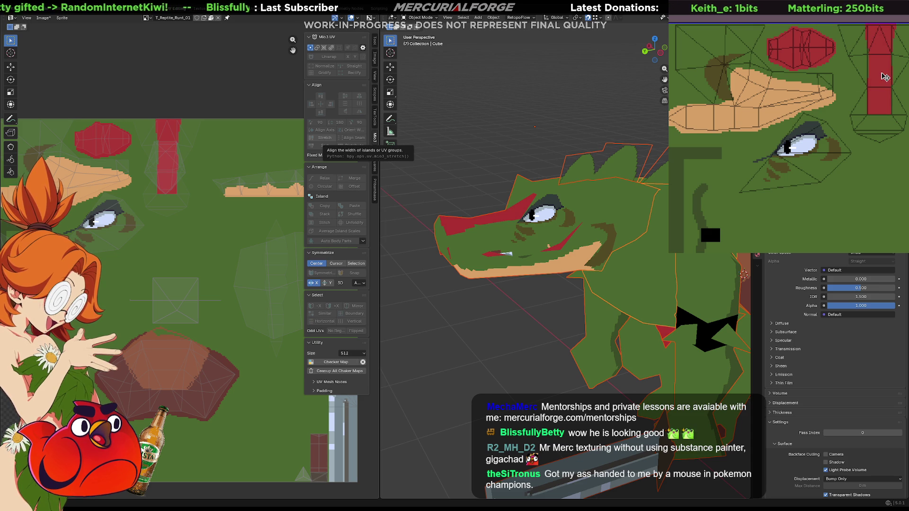
{"action": "mouse_move", "coordinate": [502, 227]}
{"action": "middle_mouse_down"}
{"action": "mouse_move", "coordinate": [580, 226]}
{"action": "mouse_move", "coordinate": [490, 228]}
{"action": "middle_mouse_up"}
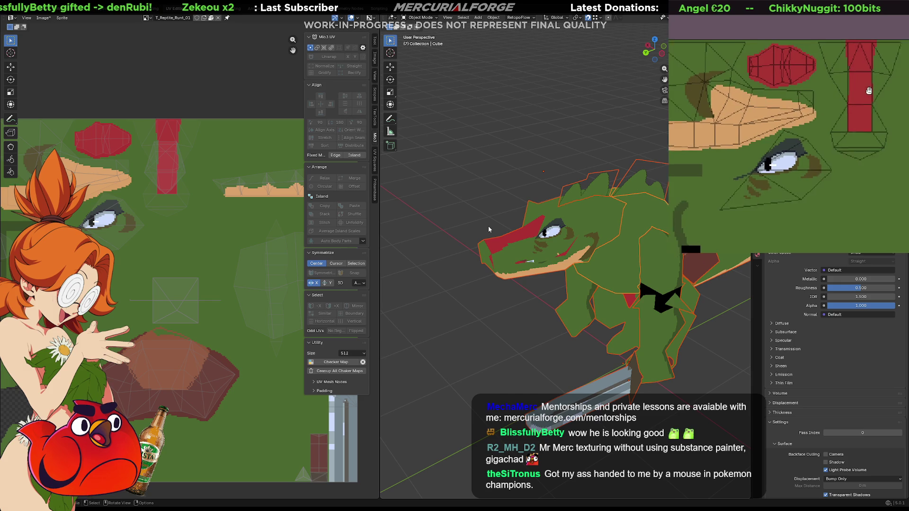
{"action": "left_click", "coordinate": [866, 90]}
{"action": "key", "text": "ctrl+z"}
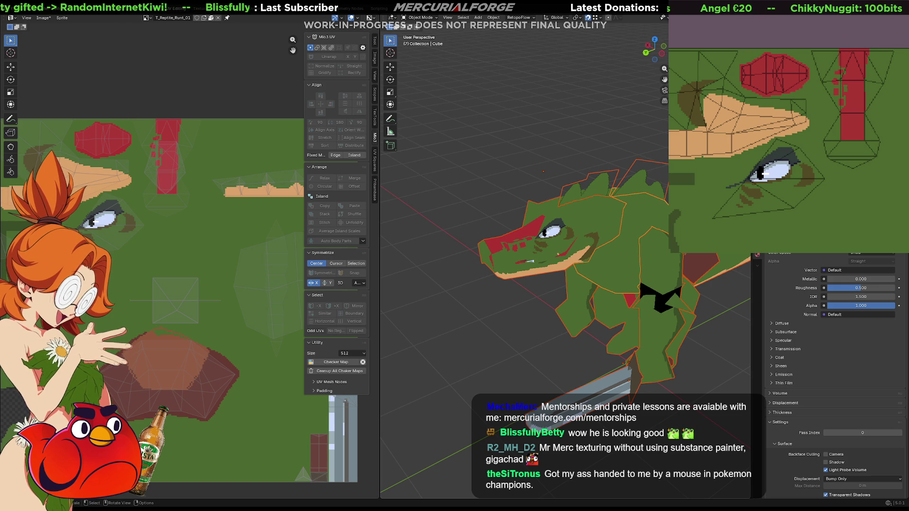
{"action": "mouse_move", "coordinate": [601, 234]}
{"action": "middle_mouse_down"}
{"action": "mouse_move", "coordinate": [503, 241]}
{"action": "mouse_move", "coordinate": [503, 233]}
{"action": "middle_mouse_up"}
{"action": "scroll", "coordinate": [601, 233], "scroll_direction": "up", "scroll_amount": 5}
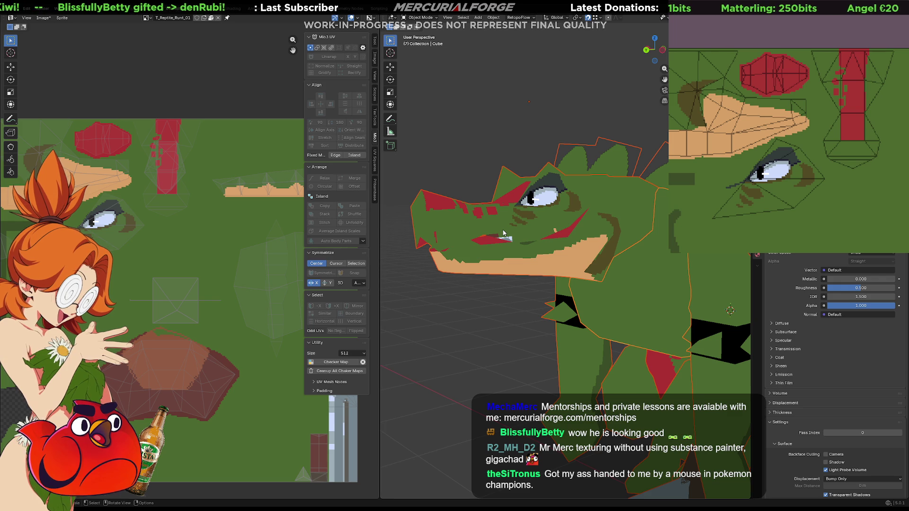
{"action": "middle_click_drag", "start_coordinate": [895, 117], "coordinate": [875, 118]}
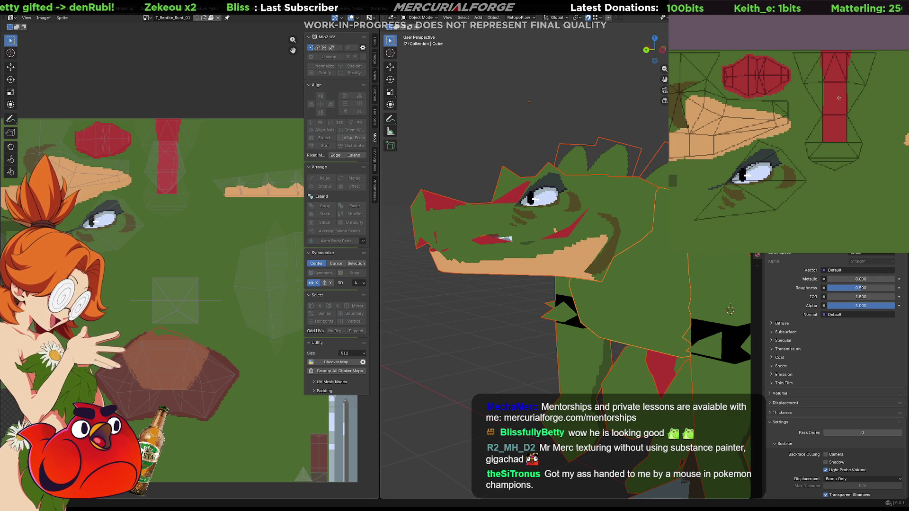
{"action": "left_click", "coordinate": [849, 114]}
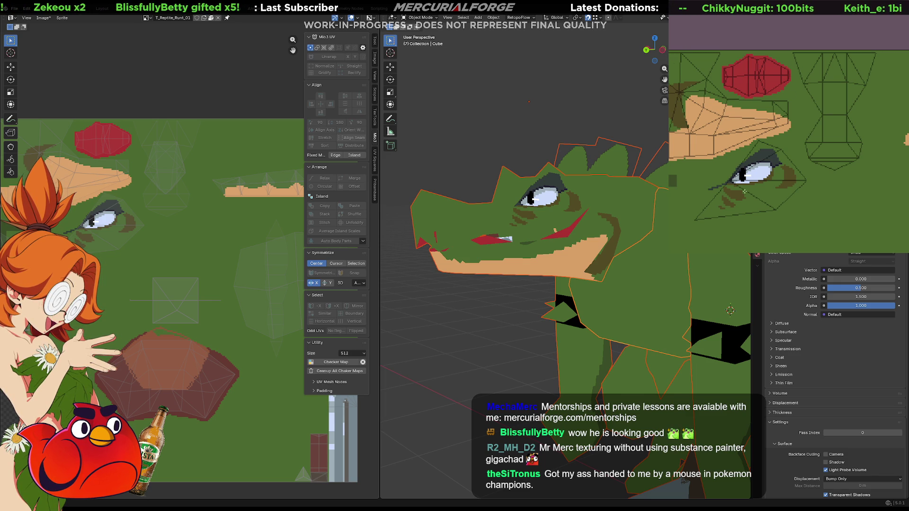
- Bring the neck area into view and fill the neck column with red
{"action": "middle_click_drag", "start_coordinate": [734, 188], "coordinate": [808, 135]}
{"action": "middle_click_drag", "start_coordinate": [728, 117], "coordinate": [781, 161]}
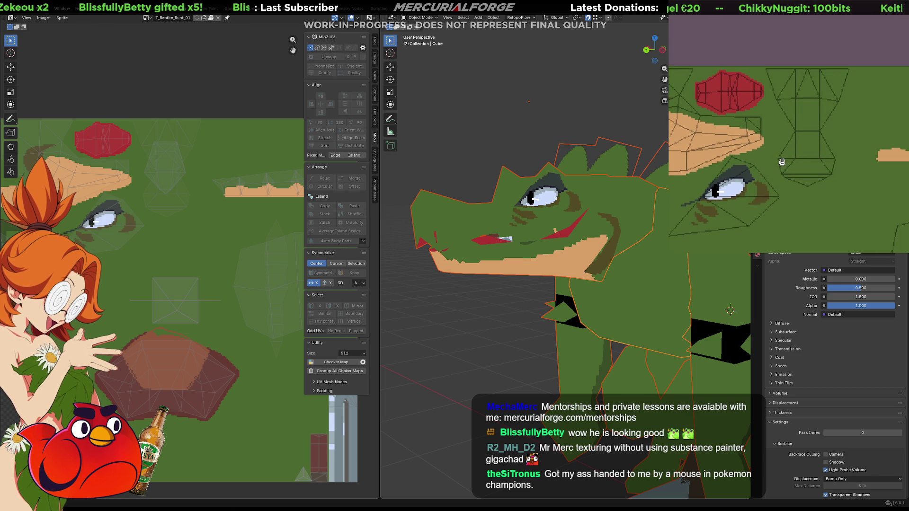
{"action": "left_click", "coordinate": [806, 150]}
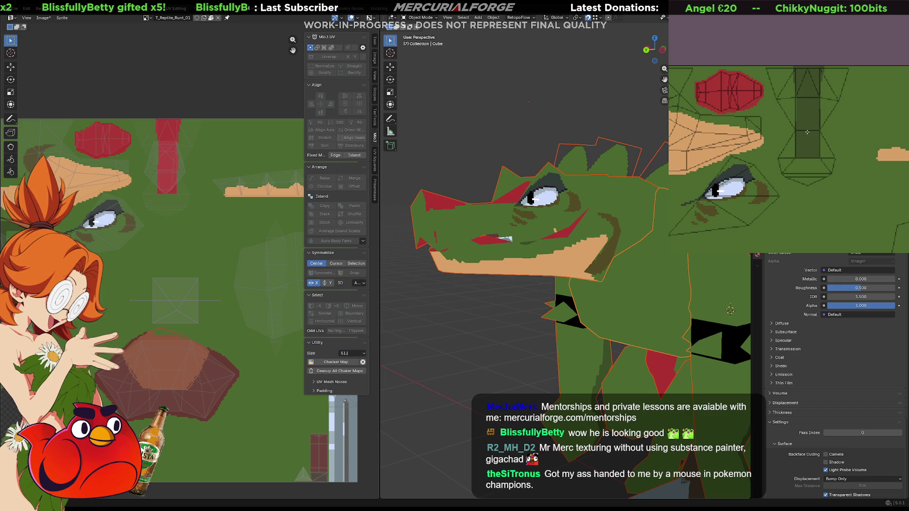
{"action": "middle_click_drag", "start_coordinate": [815, 127], "coordinate": [820, 135]}
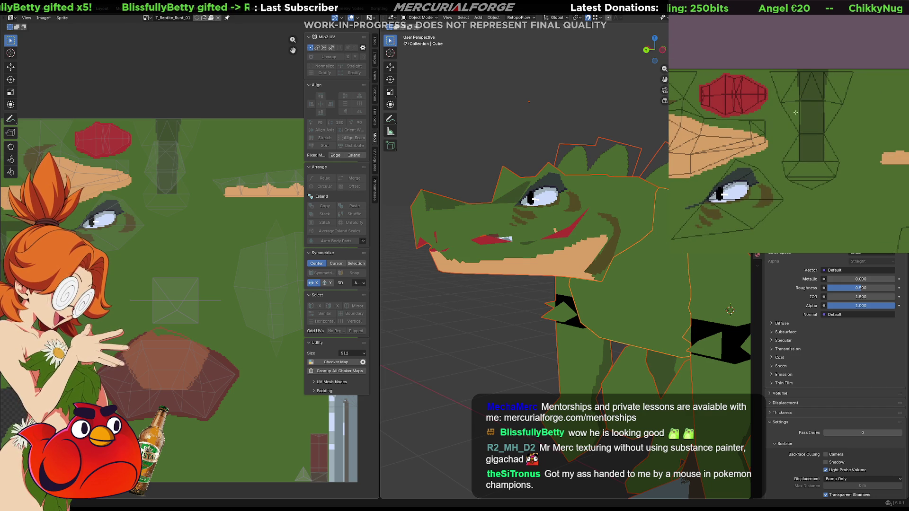
{"action": "middle_click_drag", "start_coordinate": [813, 118], "coordinate": [805, 125]}
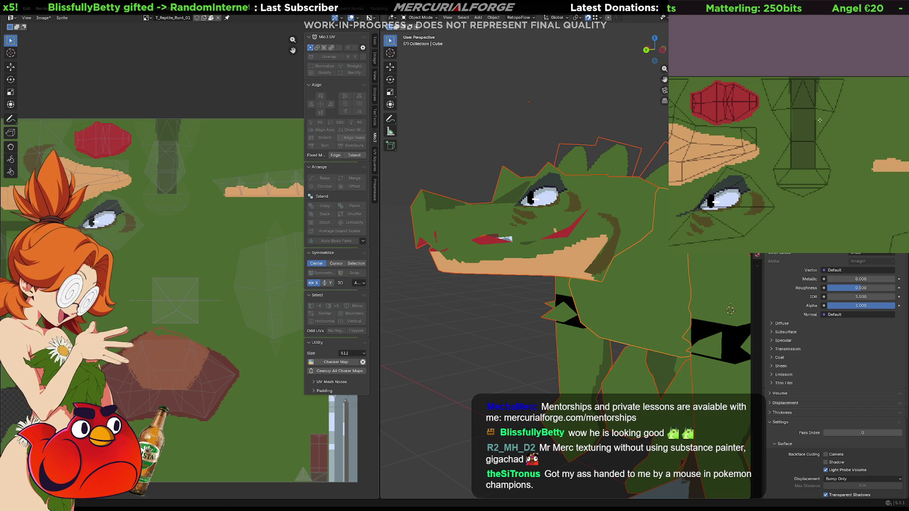
- Paint a dark green stripe down the snout strip, comparing with undo and redo
{"action": "left_click_drag", "start_coordinate": [810, 119], "coordinate": [821, 80]}
{"action": "left_click_drag", "start_coordinate": [791, 142], "coordinate": [784, 81]}
{"action": "key", "text": "ctrl+z"}
{"action": "key", "text": "ctrl+shift+z"}
{"action": "key", "text": "ctrl+z"}
{"action": "key", "text": "ctrl+shift+z"}
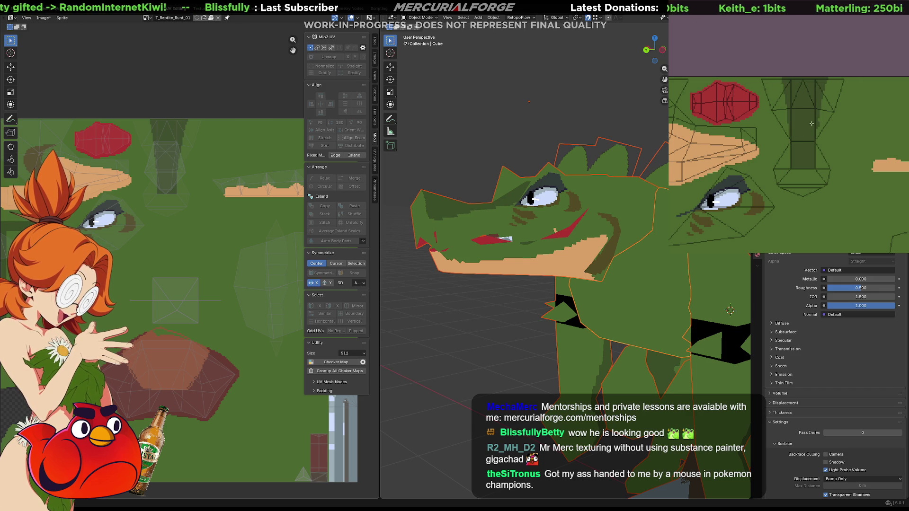
{"action": "left_click_drag", "start_coordinate": [798, 124], "coordinate": [792, 77]}
{"action": "mouse_move", "coordinate": [805, 149]}
{"action": "left_mouse_down"}
{"action": "mouse_move", "coordinate": [809, 178]}
{"action": "mouse_move", "coordinate": [799, 173]}
{"action": "mouse_move", "coordinate": [780, 189]}
{"action": "mouse_move", "coordinate": [809, 177]}
{"action": "mouse_move", "coordinate": [826, 192]}
{"action": "mouse_move", "coordinate": [814, 189]}
{"action": "left_mouse_up"}
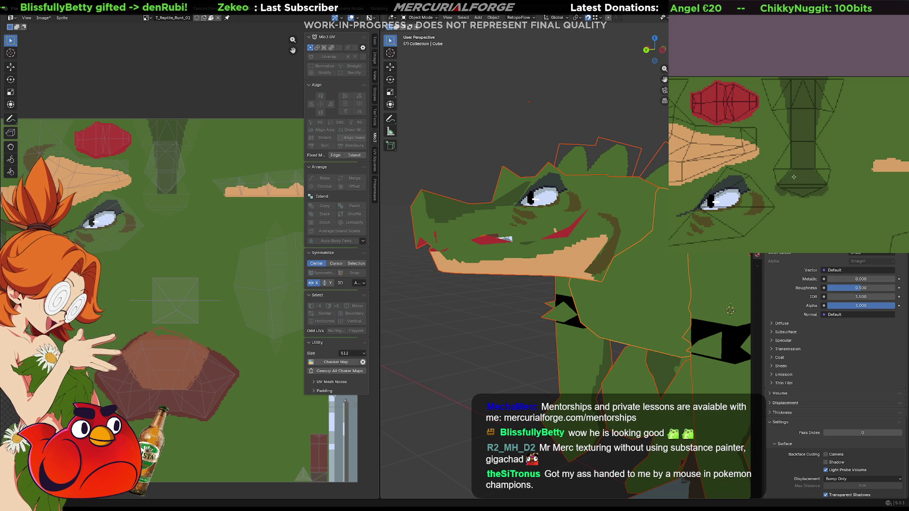
{"action": "mouse_move", "coordinate": [587, 247]}
{"action": "middle_mouse_down"}
{"action": "mouse_move", "coordinate": [593, 284]}
{"action": "mouse_move", "coordinate": [595, 236]}
{"action": "middle_mouse_up"}
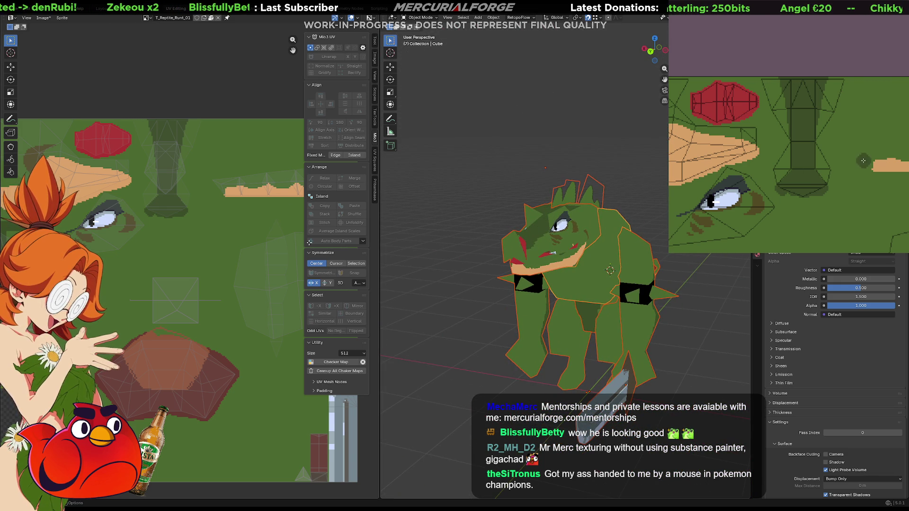
- Darken both sides and the base of the neck column in dark green
{"action": "mouse_move", "coordinate": [810, 151]}
{"action": "left_mouse_down"}
{"action": "mouse_move", "coordinate": [828, 187]}
{"action": "mouse_move", "coordinate": [828, 163]}
{"action": "mouse_move", "coordinate": [830, 175]}
{"action": "left_mouse_up"}
{"action": "mouse_move", "coordinate": [794, 145]}
{"action": "left_mouse_down"}
{"action": "mouse_move", "coordinate": [776, 180]}
{"action": "mouse_move", "coordinate": [796, 172]}
{"action": "left_mouse_up"}
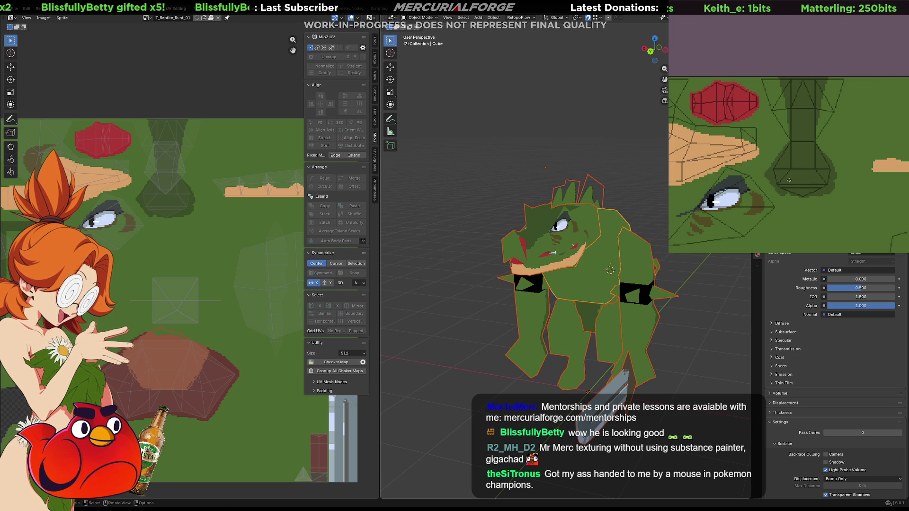
{"action": "middle_click_drag", "start_coordinate": [751, 221], "coordinate": [837, 181]}
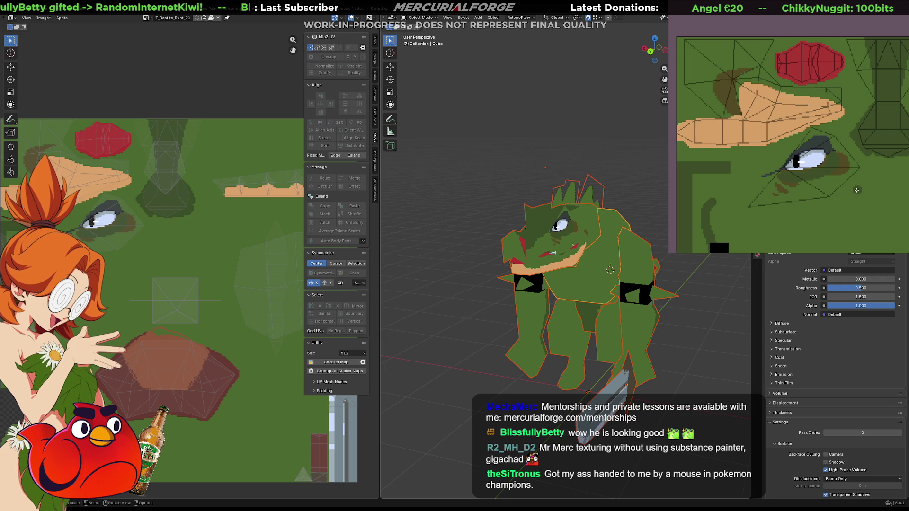
{"action": "left_click_drag", "start_coordinate": [452, 242], "coordinate": [467, 247]}
{"action": "middle_click_drag", "start_coordinate": [467, 248], "coordinate": [518, 229]}
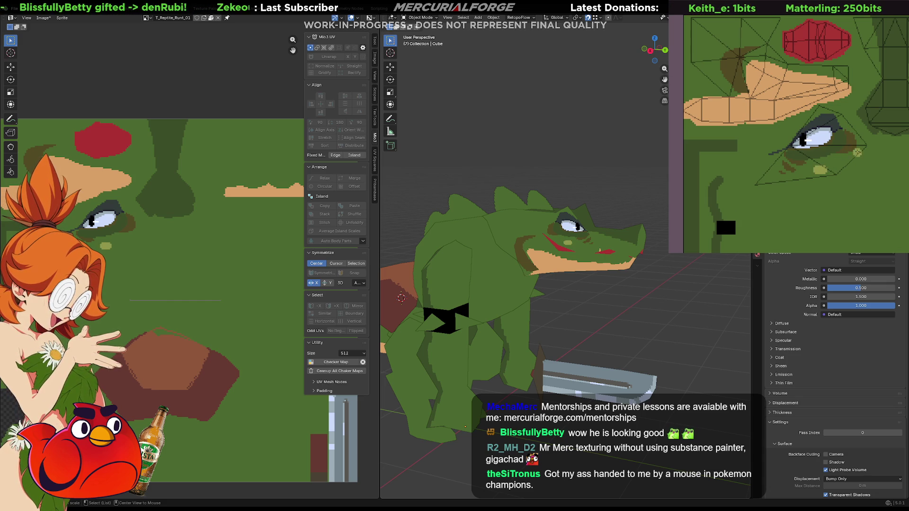
- Paint a light-green stroke below the eye and a dark pupil dot in the iris
{"action": "left_click_drag", "start_coordinate": [847, 156], "coordinate": [800, 173]}
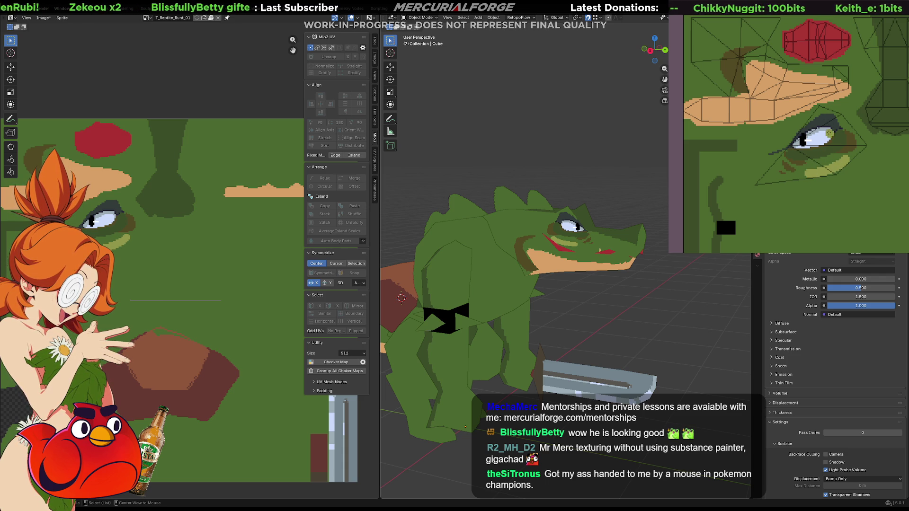
{"action": "mouse_move", "coordinate": [819, 137]}
{"action": "left_mouse_down"}
{"action": "mouse_move", "coordinate": [834, 149]}
{"action": "mouse_move", "coordinate": [817, 141]}
{"action": "left_mouse_up"}
{"action": "key", "text": "ctrl+z"}
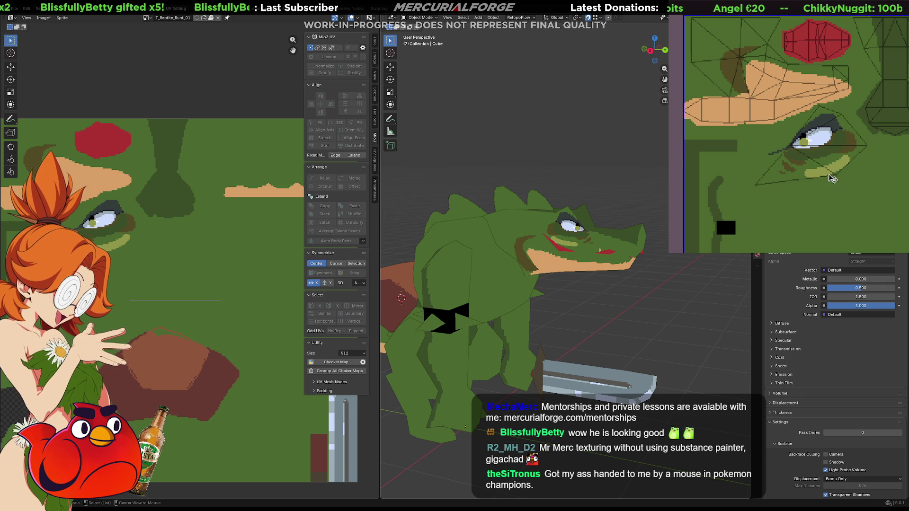
{"action": "left_click", "coordinate": [803, 139]}
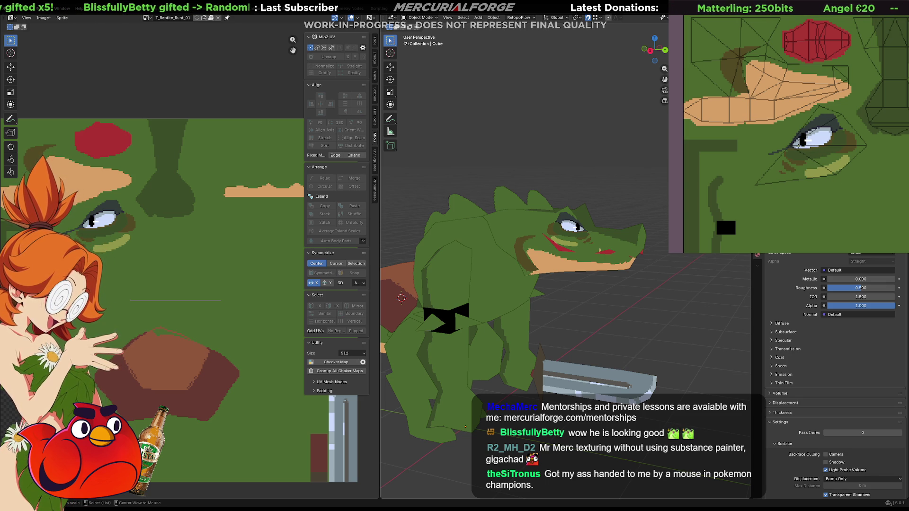
- Add a yellow pixel to the pupil and inspect the eye on the 3D model
{"action": "scroll", "coordinate": [799, 143], "scroll_direction": "up", "scroll_amount": 5}
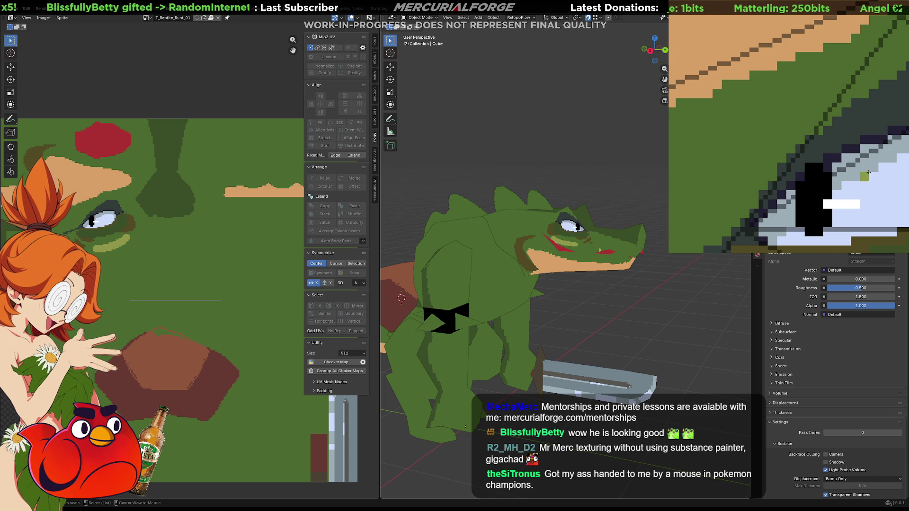
{"action": "middle_click_drag", "start_coordinate": [831, 189], "coordinate": [814, 125]}
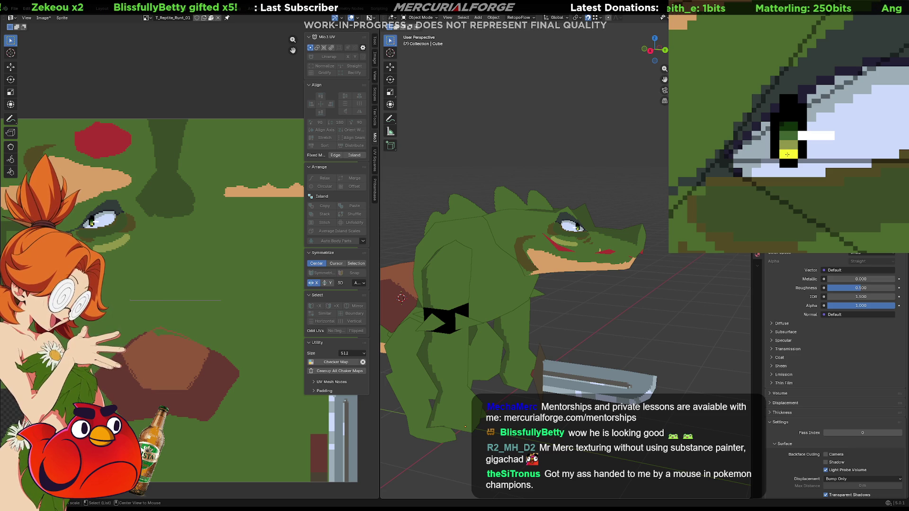
{"action": "left_click", "coordinate": [786, 156]}
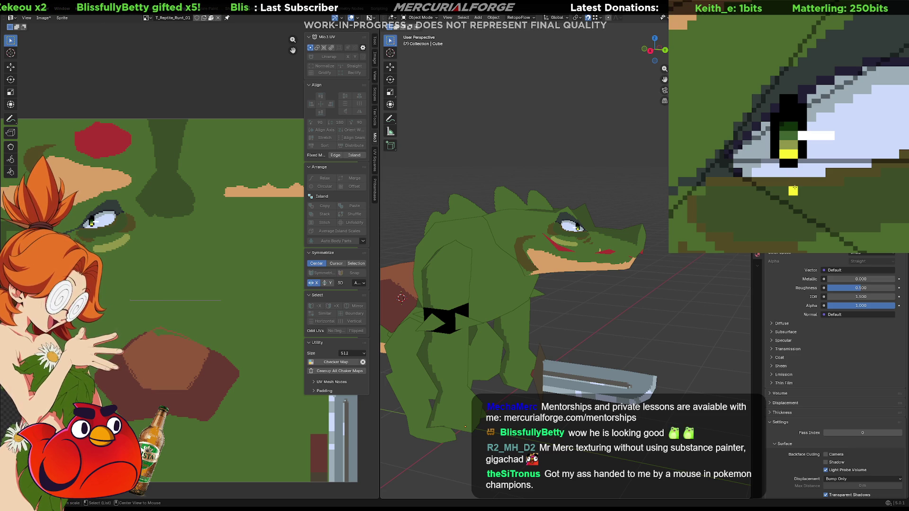
{"action": "middle_click_drag", "start_coordinate": [563, 274], "coordinate": [445, 278]}
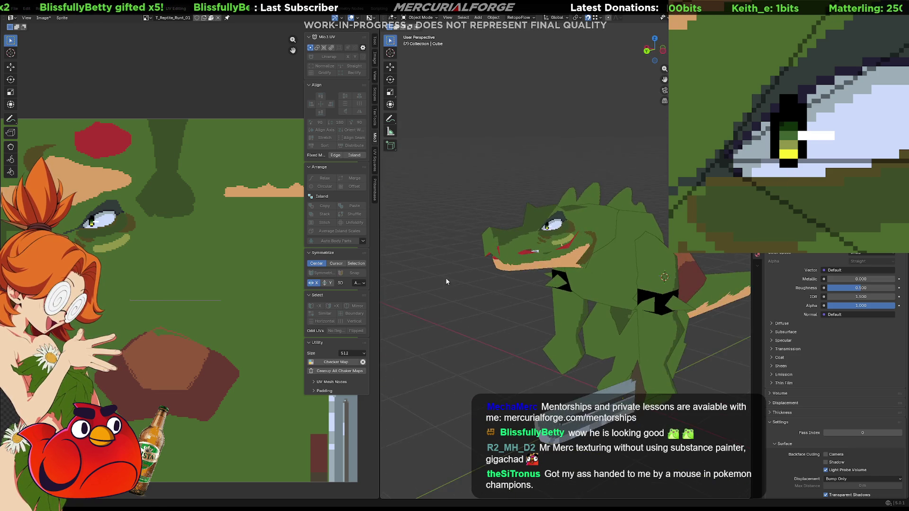
{"action": "scroll", "coordinate": [521, 229], "scroll_direction": "up", "scroll_amount": 5}
{"action": "scroll", "coordinate": [524, 223], "scroll_direction": "up", "scroll_amount": 3}
{"action": "mouse_move", "coordinate": [511, 189]}
{"action": "middle_mouse_down", "text": "shift"}
{"action": "mouse_move", "coordinate": [527, 260]}
{"action": "mouse_move", "coordinate": [570, 314]}
{"action": "middle_mouse_up", "text": "shift"}
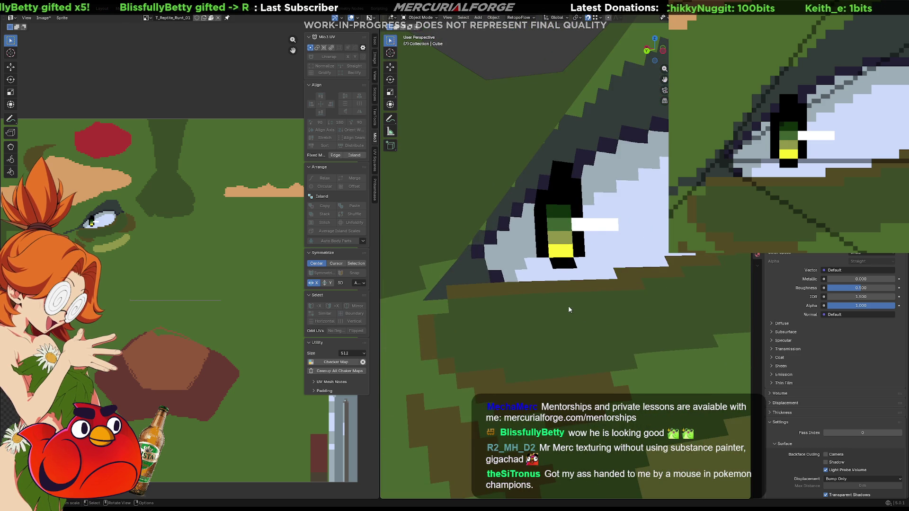
{"action": "scroll", "coordinate": [569, 309], "scroll_direction": "down", "scroll_amount": 8}
{"action": "scroll", "coordinate": [585, 296], "scroll_direction": "down", "scroll_amount": 6}
{"action": "scroll", "coordinate": [585, 297], "scroll_direction": "up", "scroll_amount": 5}
{"action": "scroll", "coordinate": [585, 297], "scroll_direction": "down", "scroll_amount": 6}
{"action": "scroll", "coordinate": [585, 297], "scroll_direction": "up", "scroll_amount": 6}
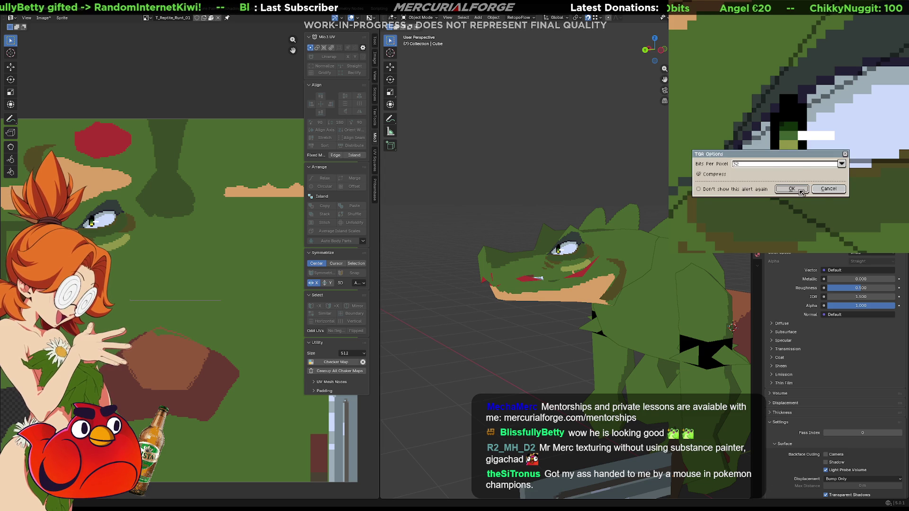
- Switch to the Unreal playtest, show the reptile's assets and Save All
{"action": "key", "text": "alt+Tab"}
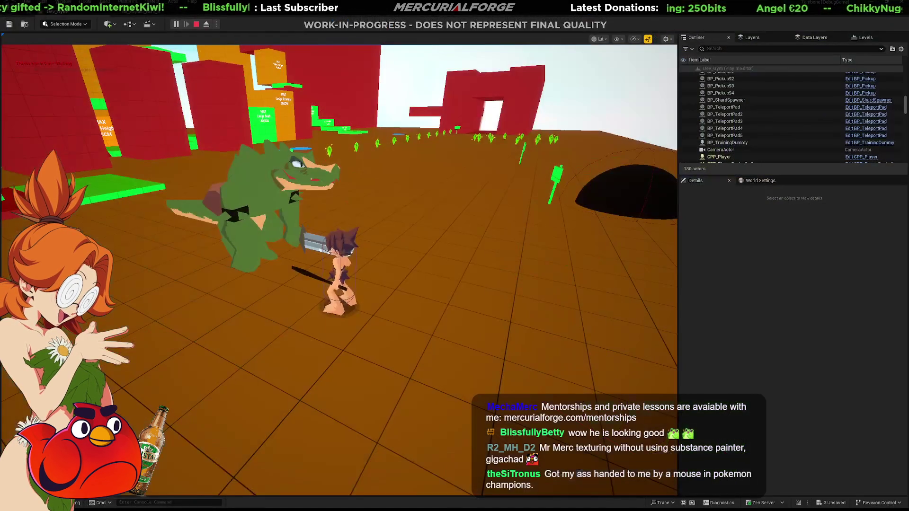
{"action": "key", "text": "grave"}
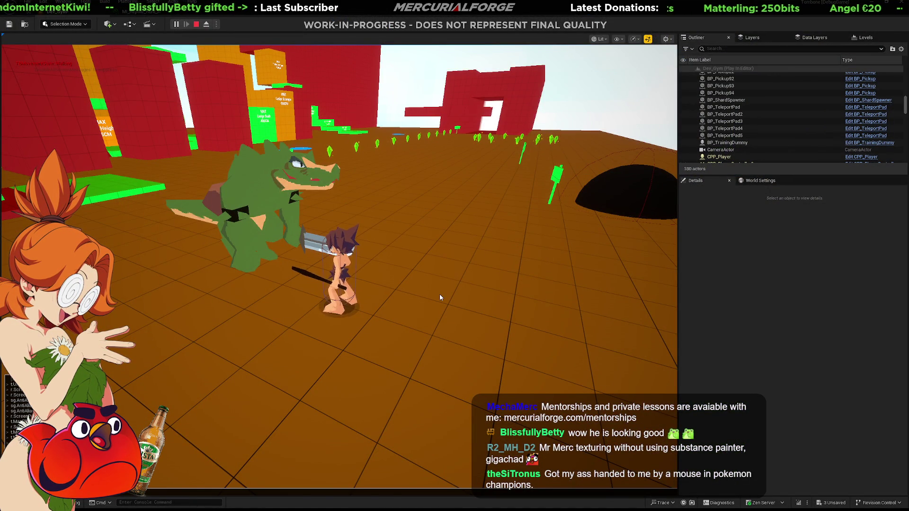
{"action": "left_click", "coordinate": [440, 296]}
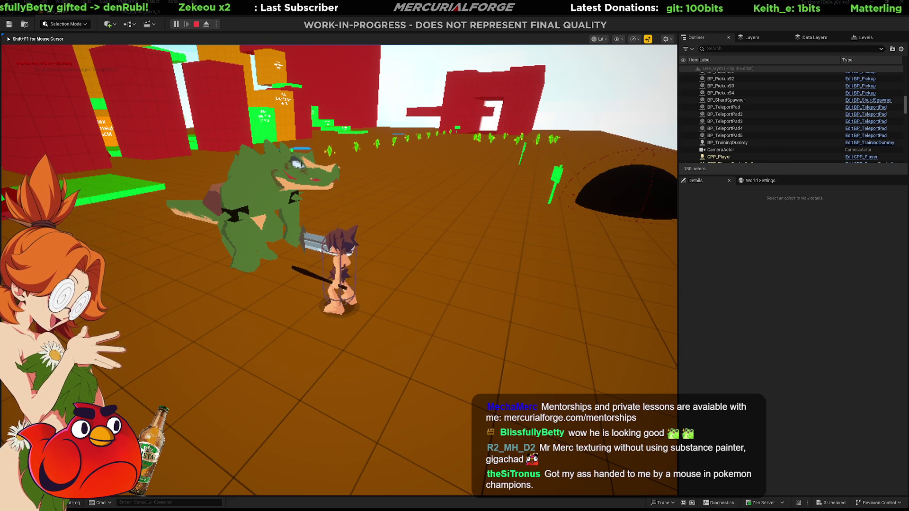
{"action": "key", "text": "shift+F1"}
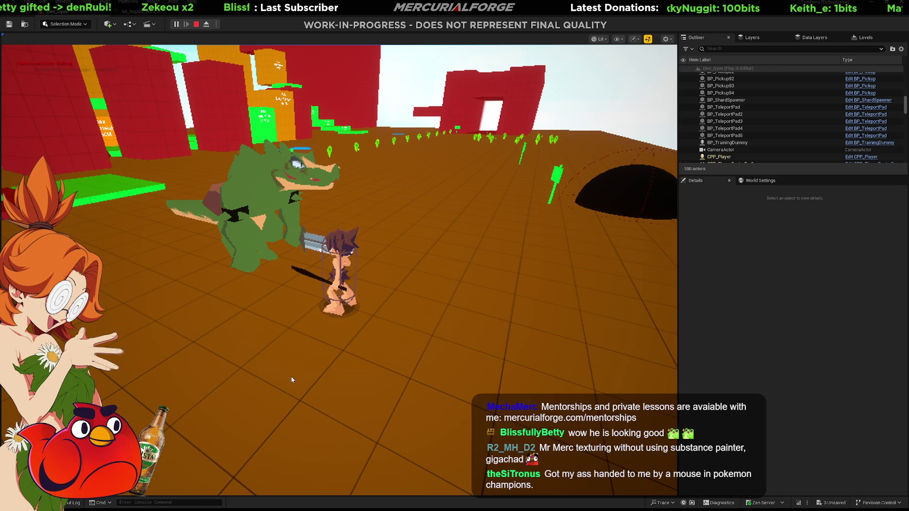
{"action": "key", "text": "ctrl+space"}
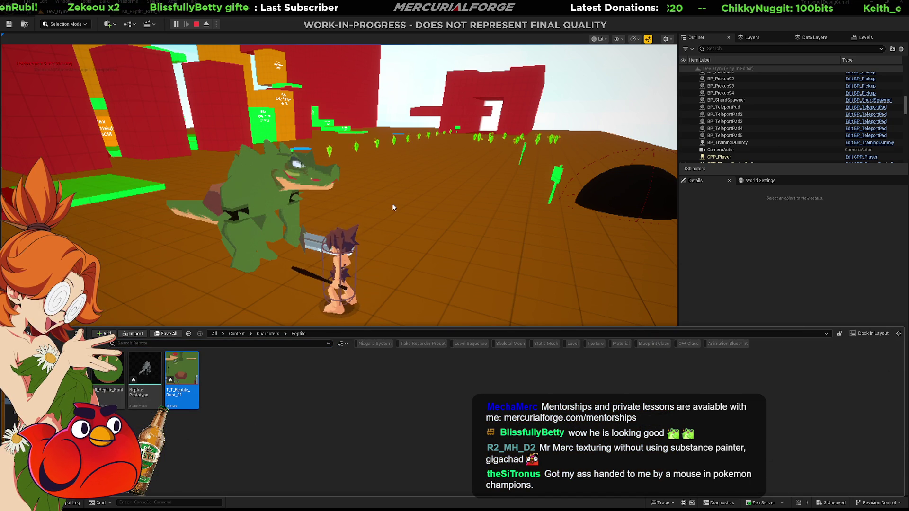
{"action": "key", "text": "ctrl+shift+s"}
{"action": "left_click", "coordinate": [405, 71]}
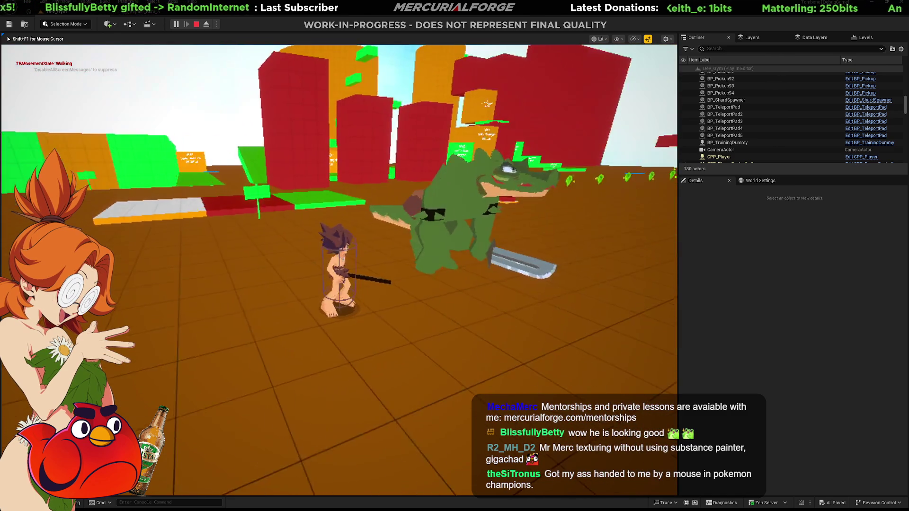
- Jump, run and dive at the reptile enemy, then stop the playtest
{"action": "key", "text": "space"}
{"action": "key", "text": "w"}
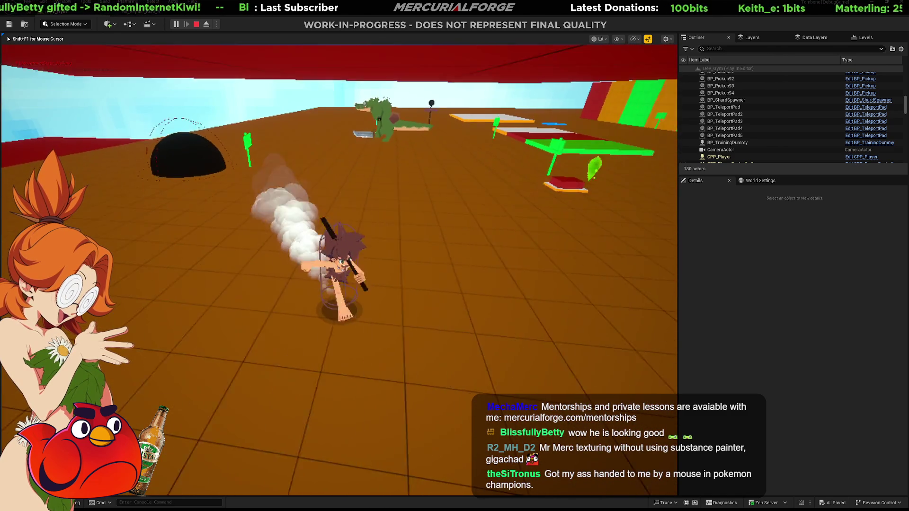
{"action": "key", "text": "ctrl"}
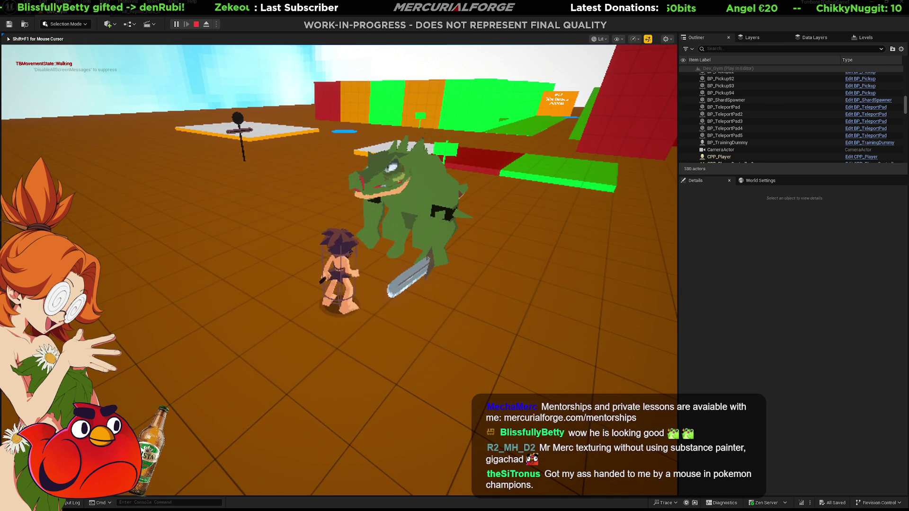
{"action": "key", "text": "Escape"}
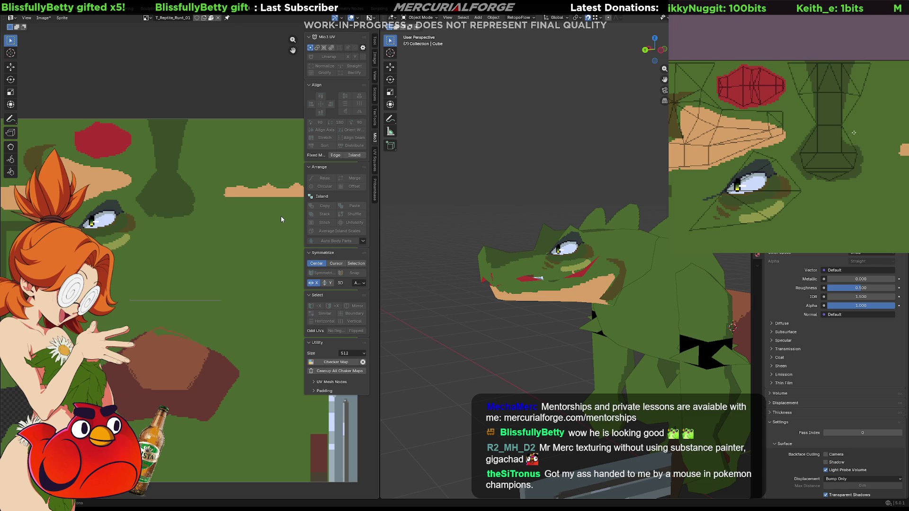
- Paint dark green stripes down the face sprite's forehead column, undoing one stray stroke
{"action": "left_click_drag", "start_coordinate": [843, 142], "coordinate": [819, 145]}
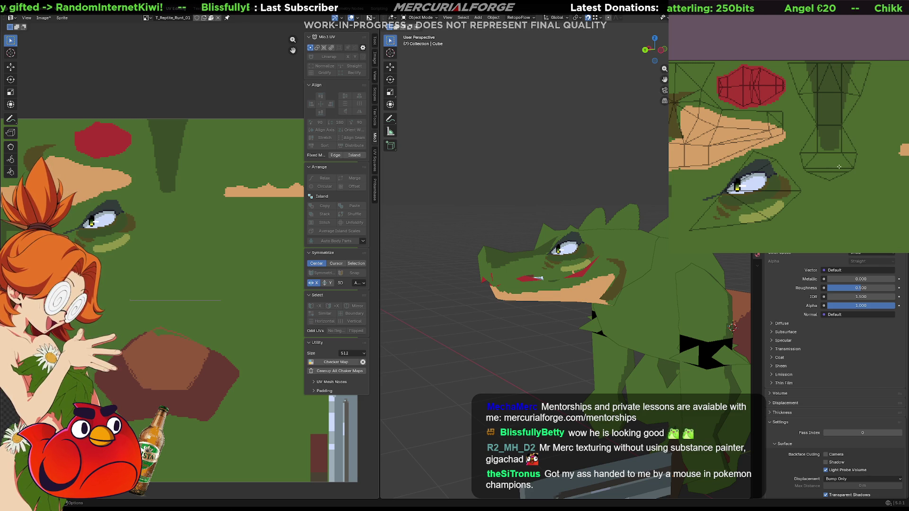
{"action": "mouse_move", "coordinate": [537, 208]}
{"action": "middle_mouse_down"}
{"action": "mouse_move", "coordinate": [572, 209]}
{"action": "mouse_move", "coordinate": [543, 179]}
{"action": "middle_mouse_up"}
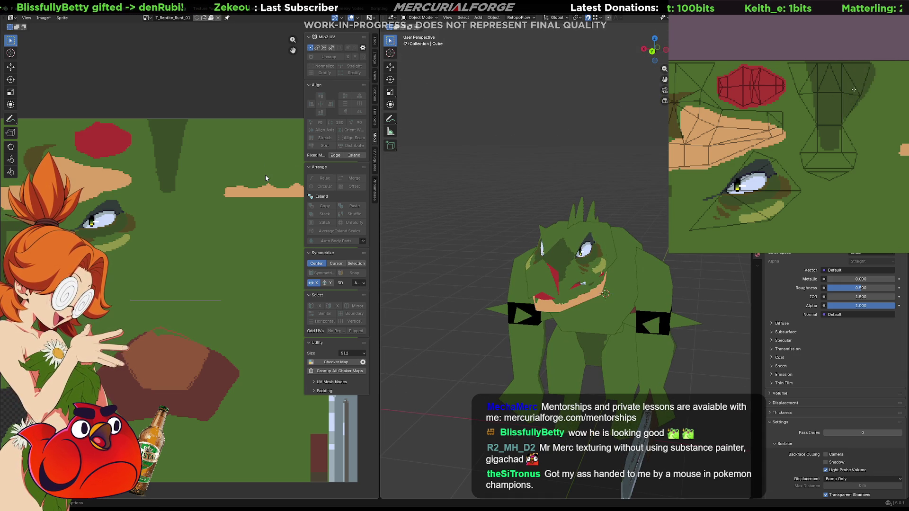
{"action": "left_click_drag", "start_coordinate": [813, 121], "coordinate": [789, 66]}
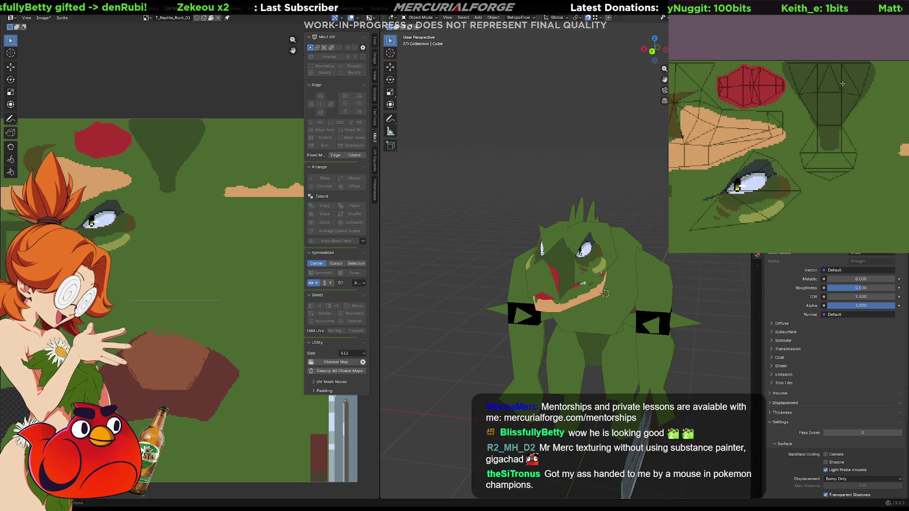
{"action": "middle_click_drag", "start_coordinate": [473, 181], "coordinate": [440, 181]}
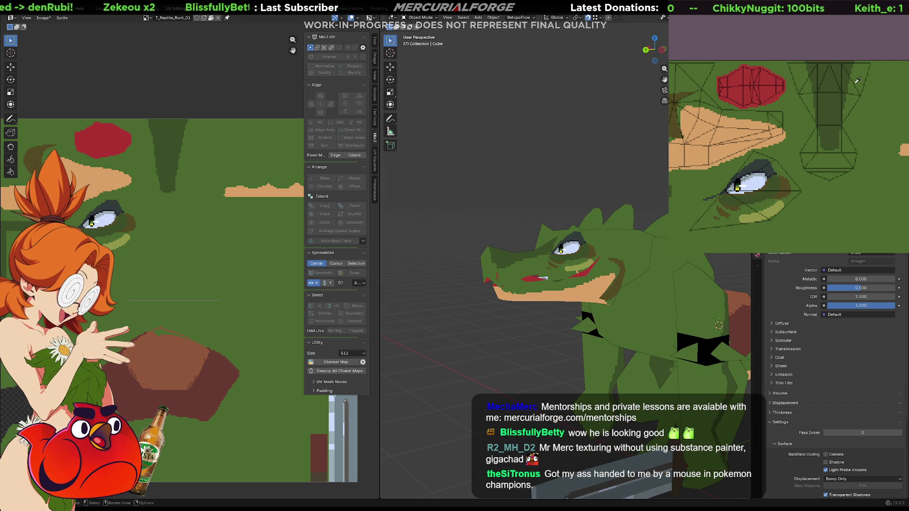
{"action": "left_click_drag", "start_coordinate": [830, 130], "coordinate": [829, 182]}
{"action": "key", "text": "ctrl+z"}
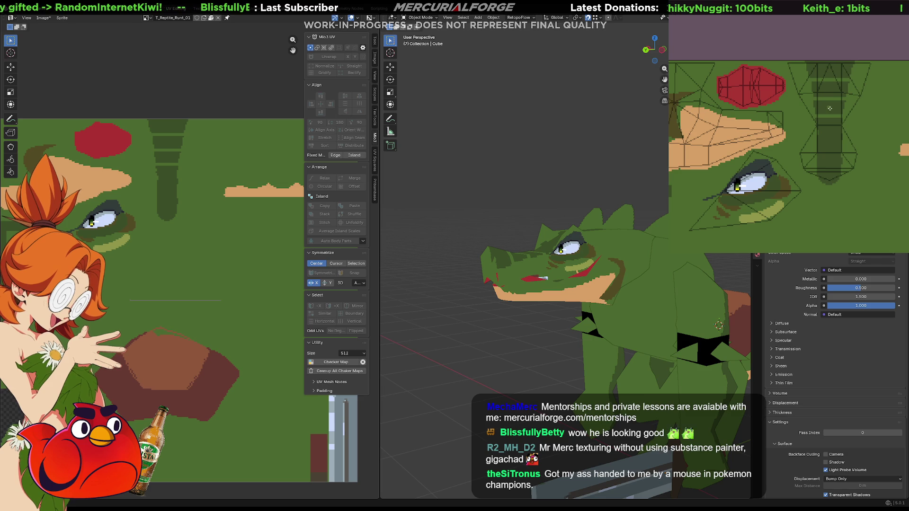
{"action": "mouse_move", "coordinate": [545, 284]}
{"action": "middle_mouse_down"}
{"action": "mouse_move", "coordinate": [480, 283]}
{"action": "mouse_move", "coordinate": [439, 323]}
{"action": "mouse_move", "coordinate": [709, 324]}
{"action": "mouse_move", "coordinate": [650, 284]}
{"action": "mouse_move", "coordinate": [666, 251]}
{"action": "mouse_move", "coordinate": [678, 274]}
{"action": "mouse_move", "coordinate": [668, 281]}
{"action": "middle_mouse_up"}
{"action": "scroll", "coordinate": [667, 280], "scroll_direction": "up", "scroll_amount": 2}
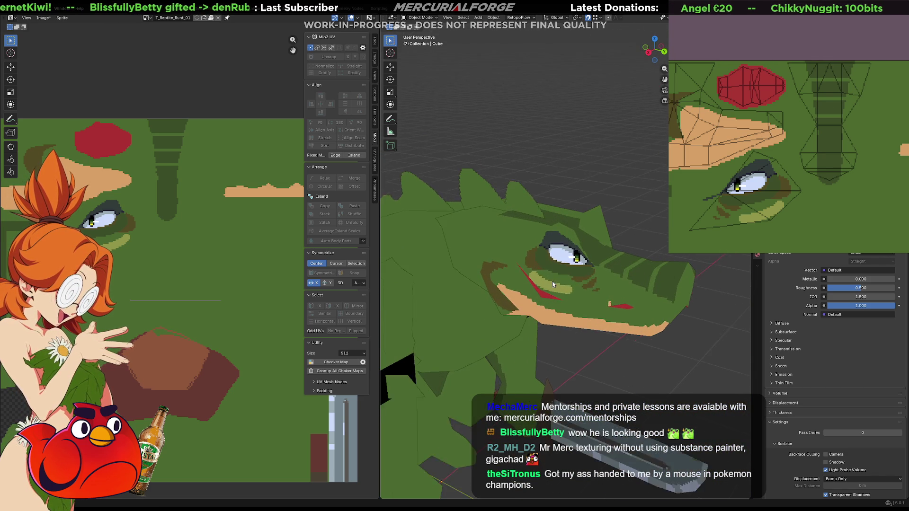
{"action": "mouse_move", "coordinate": [610, 287]}
{"action": "middle_mouse_down"}
{"action": "mouse_move", "coordinate": [565, 289]}
{"action": "mouse_move", "coordinate": [574, 289]}
{"action": "mouse_move", "coordinate": [560, 285]}
{"action": "mouse_move", "coordinate": [560, 270]}
{"action": "middle_mouse_up"}
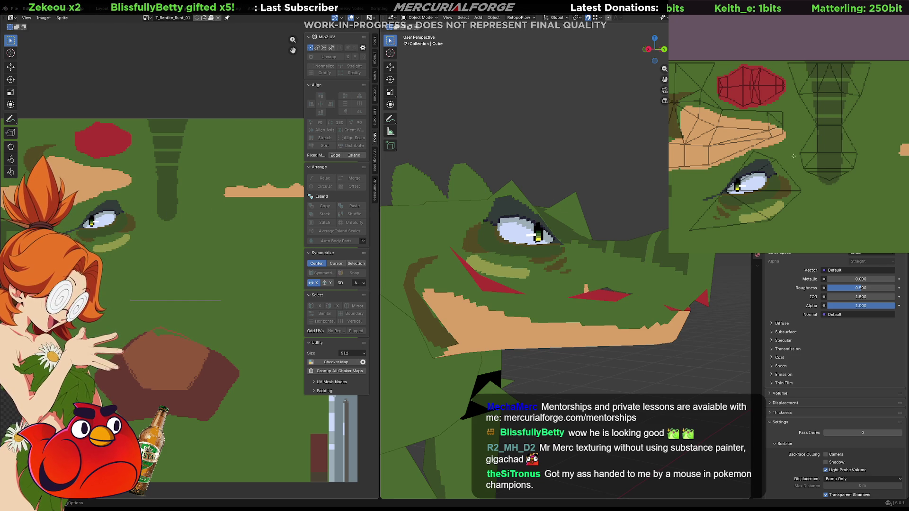
- Extend the white highlight in the eye's black pupil and add light blue pixels beside it
{"action": "scroll", "coordinate": [797, 152], "scroll_direction": "up", "scroll_amount": 2}
{"action": "scroll", "coordinate": [720, 214], "scroll_direction": "up", "scroll_amount": 3}
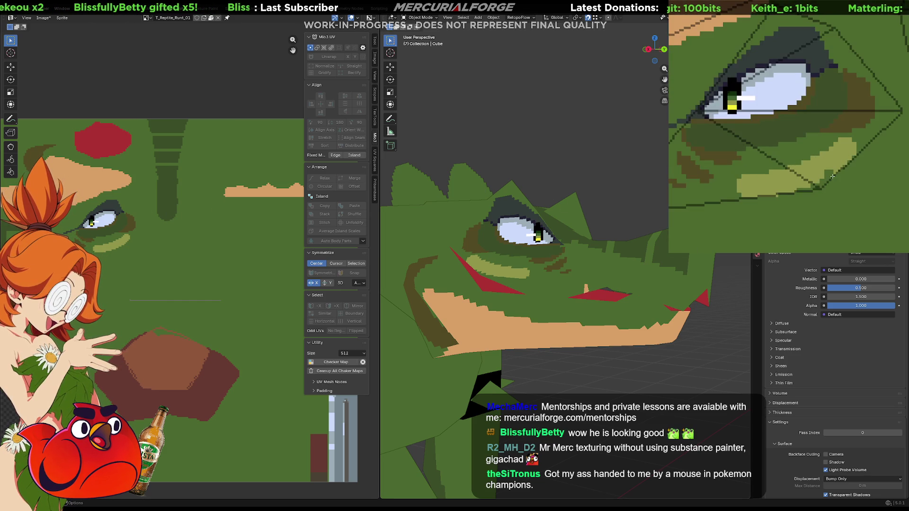
{"action": "scroll", "coordinate": [832, 176], "scroll_direction": "down", "scroll_amount": 1}
{"action": "scroll", "coordinate": [800, 123], "scroll_direction": "up", "scroll_amount": 1}
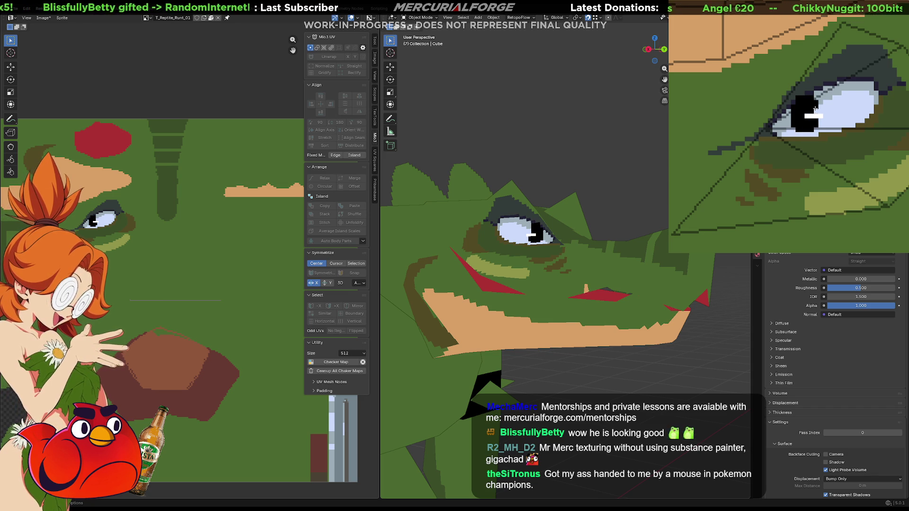
{"action": "left_click", "coordinate": [808, 116]}
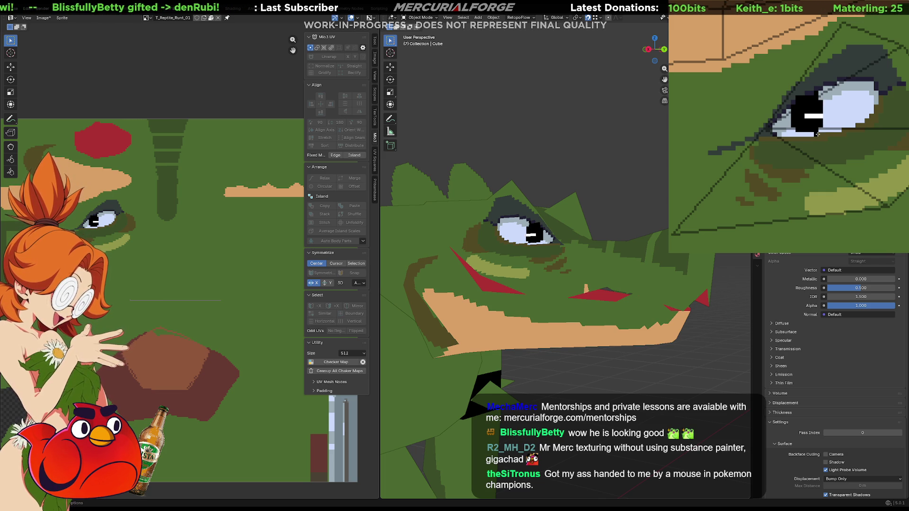
{"action": "left_click_drag", "start_coordinate": [821, 137], "coordinate": [824, 136]}
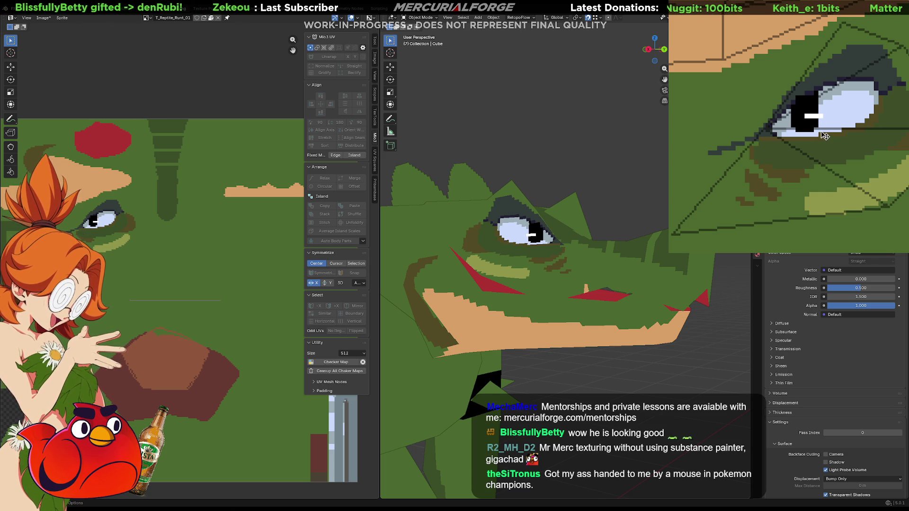
{"action": "mouse_move", "coordinate": [582, 208]}
{"action": "middle_mouse_down"}
{"action": "mouse_move", "coordinate": [442, 206]}
{"action": "mouse_move", "coordinate": [455, 197]}
{"action": "mouse_move", "coordinate": [465, 206]}
{"action": "middle_mouse_up"}
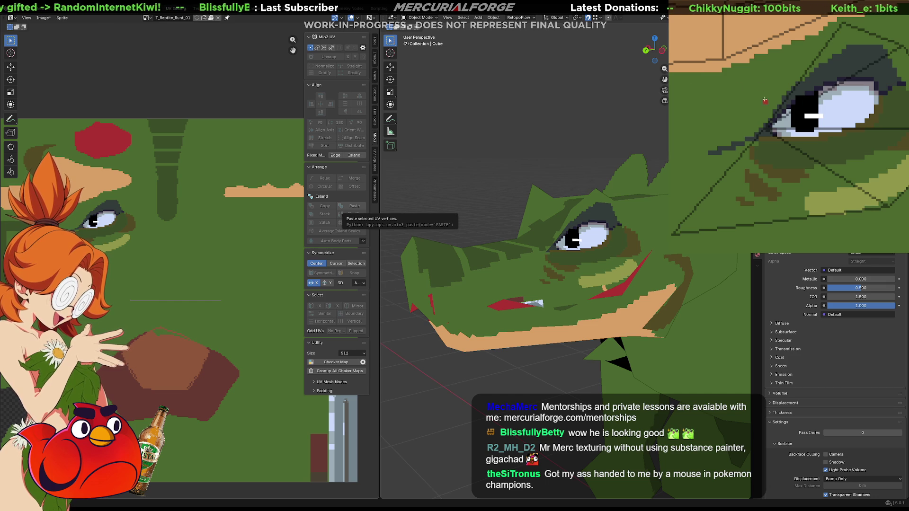
- Stroke red down the left edge of the reptile's pupil
{"action": "left_click_drag", "start_coordinate": [806, 111], "coordinate": [802, 120]}
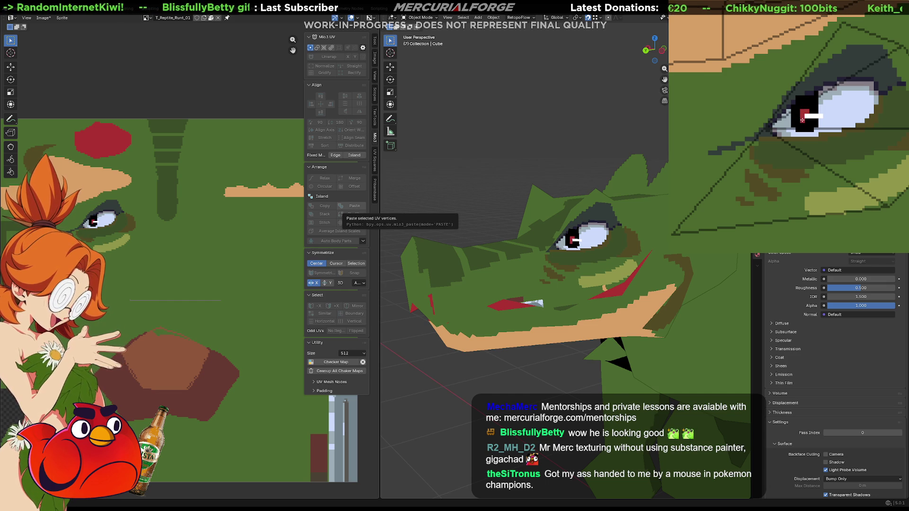
{"action": "middle_click_drag", "start_coordinate": [568, 227], "coordinate": [600, 228]}
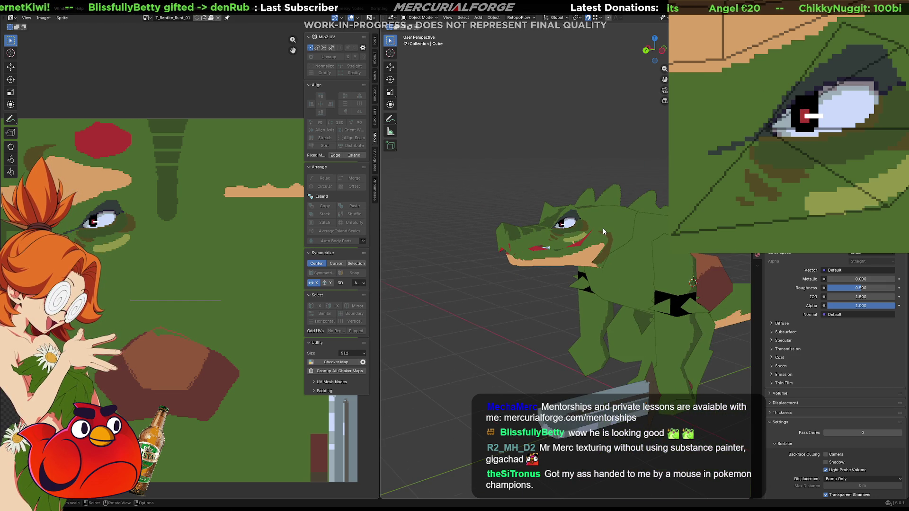
{"action": "scroll", "coordinate": [603, 228], "scroll_direction": "up", "scroll_amount": 4}
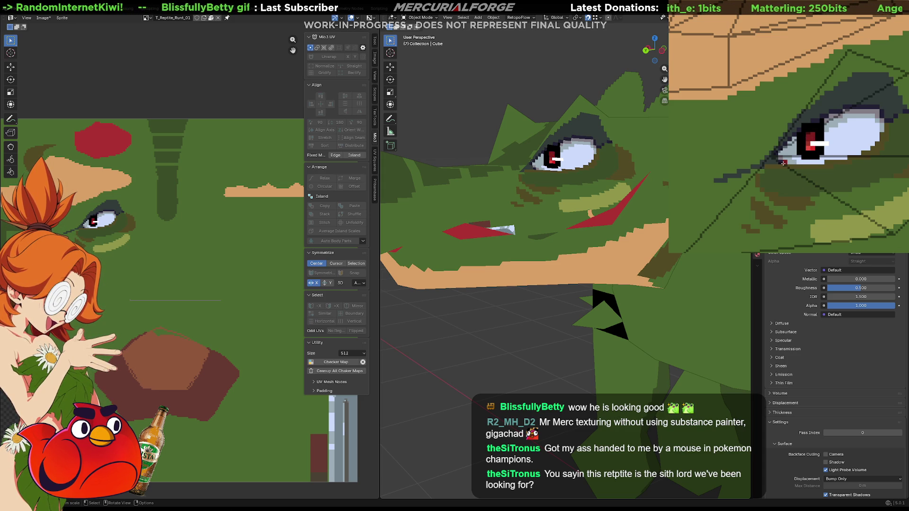
- Darken the pupil's top red pixels, then select the Cube.004 spike card in Blender
{"action": "left_click_drag", "start_coordinate": [808, 135], "coordinate": [812, 134]}
{"action": "scroll", "coordinate": [646, 273], "scroll_direction": "down", "scroll_amount": 10}
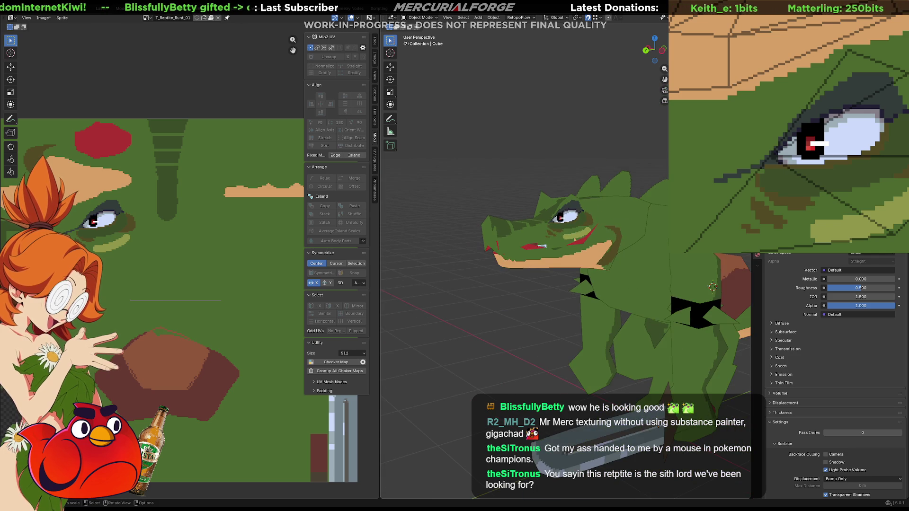
{"action": "mouse_move", "coordinate": [582, 276]}
{"action": "middle_mouse_down"}
{"action": "mouse_move", "coordinate": [585, 346]}
{"action": "mouse_move", "coordinate": [564, 279]}
{"action": "mouse_move", "coordinate": [515, 257]}
{"action": "mouse_move", "coordinate": [561, 249]}
{"action": "mouse_move", "coordinate": [592, 259]}
{"action": "mouse_move", "coordinate": [512, 241]}
{"action": "middle_mouse_up"}
{"action": "scroll", "coordinate": [537, 294], "scroll_direction": "up", "scroll_amount": 6}
{"action": "left_click", "coordinate": [538, 239]}
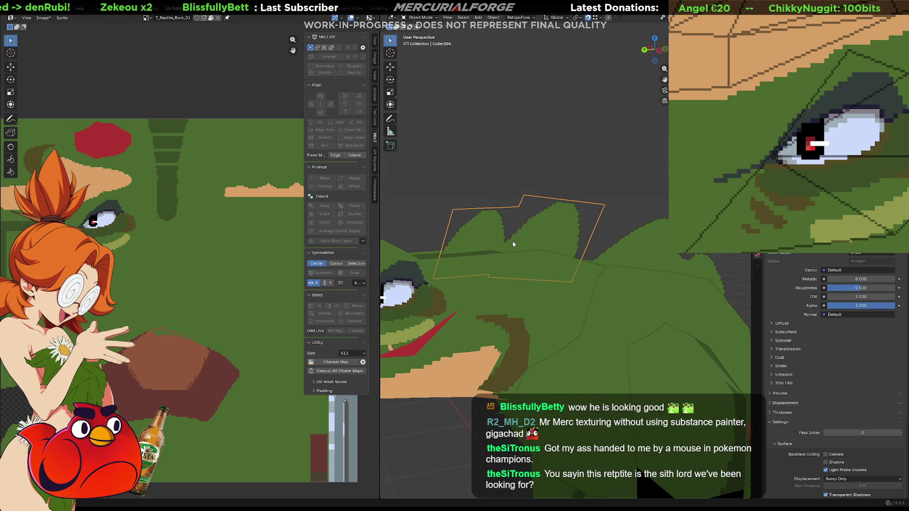
- Isolate the Cube.003 spike card and subdivide its left edge in Edit Mode
{"action": "left_click", "coordinate": [681, 268]}
{"action": "middle_click_drag", "start_coordinate": [693, 272], "coordinate": [526, 257]}
{"action": "key", "text": "KP_Divide"}
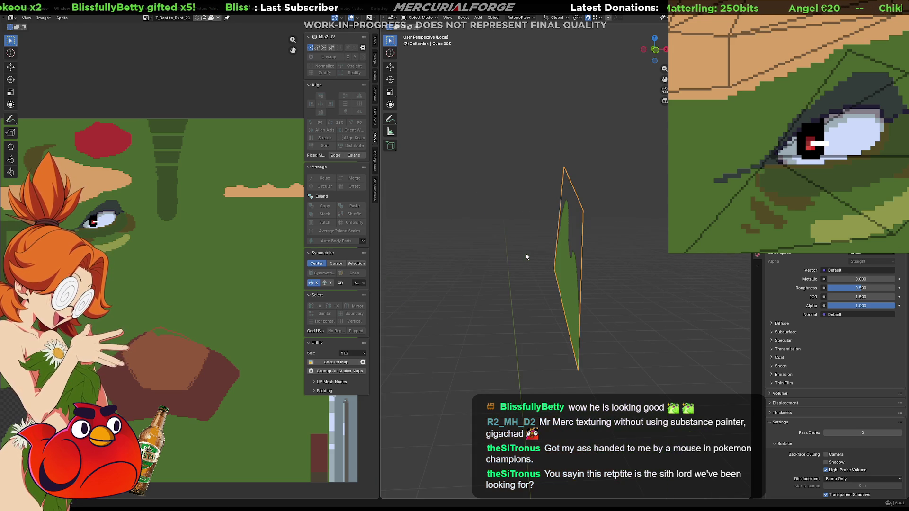
{"action": "key", "text": "Tab"}
{"action": "left_click", "coordinate": [561, 291]}
{"action": "right_click", "coordinate": [561, 291]}
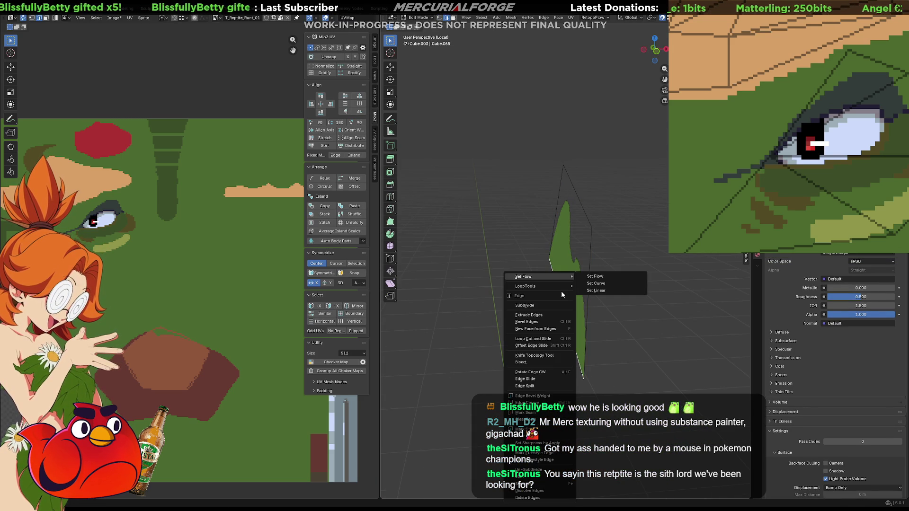
{"action": "left_click", "coordinate": [555, 305]}
- Move one half of the subdivided edge 0.1 m along X
{"action": "left_click", "coordinate": [561, 302]}
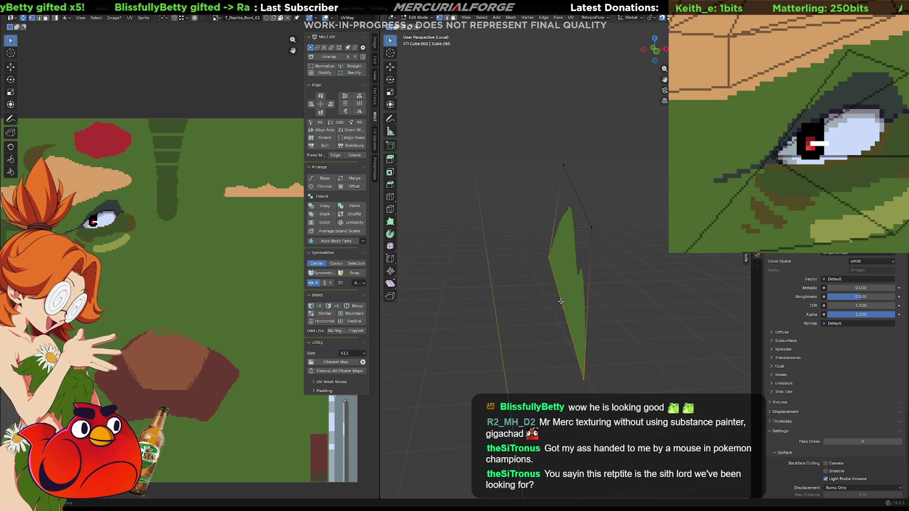
{"action": "key", "text": "g"}
{"action": "key", "text": "z"}
{"action": "key", "text": "x"}
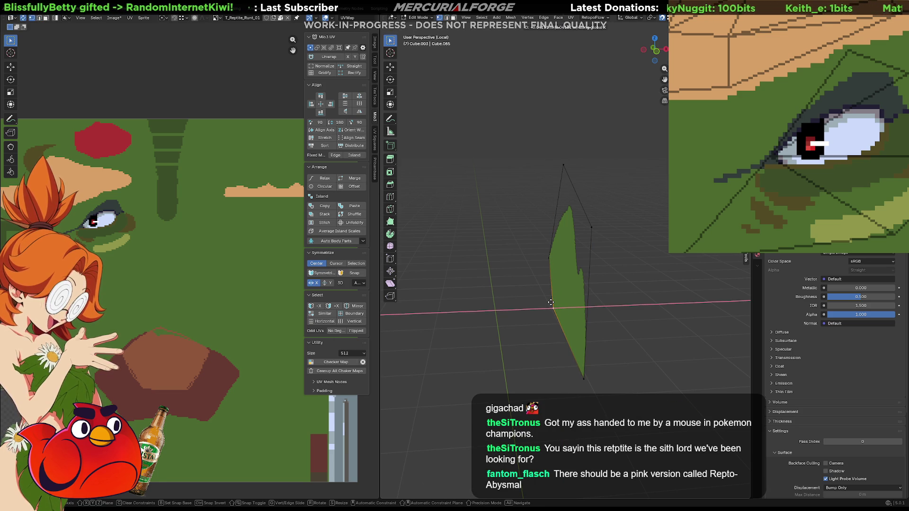
{"action": "type", "text": "0.1"}
{"action": "key", "text": "Return"}
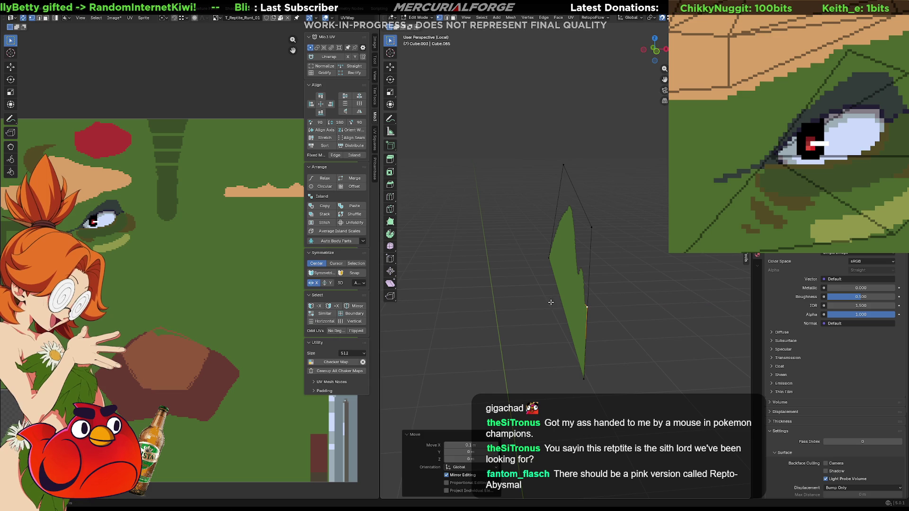
- Fill a face between the moved edge, the top-left vertex and the top vertex
{"action": "middle_click_drag", "start_coordinate": [576, 276], "coordinate": [465, 226]}
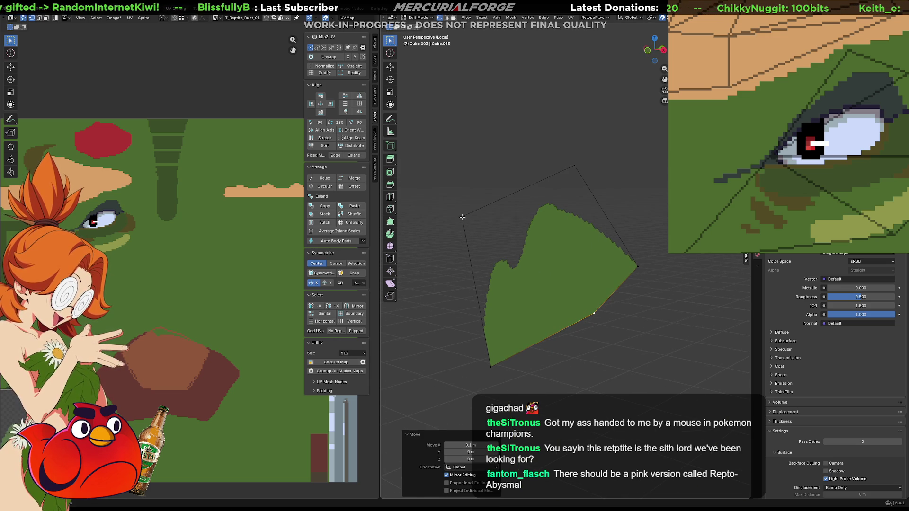
{"action": "left_click", "coordinate": [462, 217], "text": "shift"}
{"action": "left_click", "coordinate": [573, 164], "text": "shift"}
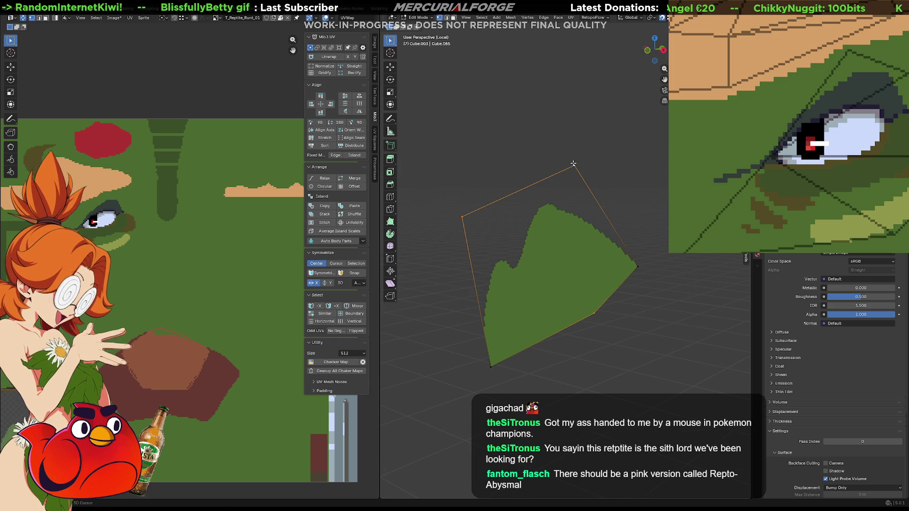
{"action": "key", "text": "f"}
{"action": "key", "text": "alt+a"}
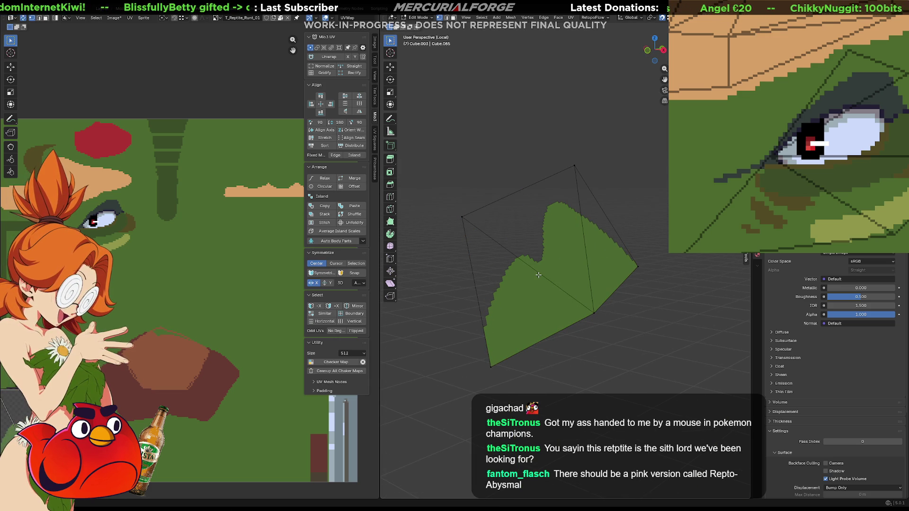
- Fill the gap along the card's right-hand edges and return to Object Mode
{"action": "middle_click_drag", "start_coordinate": [537, 274], "coordinate": [563, 280]}
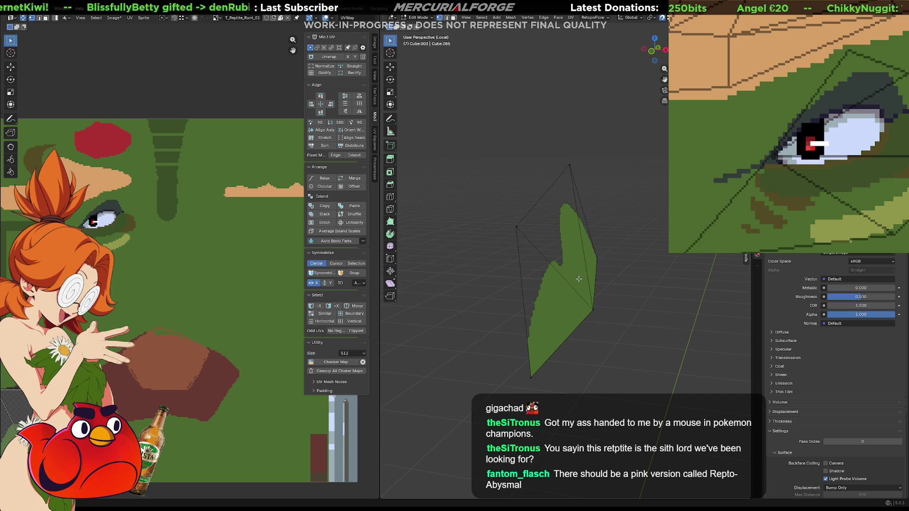
{"action": "mouse_move", "coordinate": [559, 283]}
{"action": "middle_mouse_down"}
{"action": "mouse_move", "coordinate": [596, 273]}
{"action": "mouse_move", "coordinate": [402, 268]}
{"action": "mouse_move", "coordinate": [739, 268]}
{"action": "mouse_move", "coordinate": [421, 267]}
{"action": "mouse_move", "coordinate": [671, 282]}
{"action": "mouse_move", "coordinate": [680, 273]}
{"action": "mouse_move", "coordinate": [448, 274]}
{"action": "mouse_move", "coordinate": [504, 266]}
{"action": "mouse_move", "coordinate": [634, 275]}
{"action": "mouse_move", "coordinate": [572, 284]}
{"action": "mouse_move", "coordinate": [530, 303]}
{"action": "mouse_move", "coordinate": [558, 251]}
{"action": "mouse_move", "coordinate": [502, 271]}
{"action": "mouse_move", "coordinate": [578, 273]}
{"action": "middle_mouse_up"}
{"action": "left_click", "coordinate": [578, 273], "text": "alt"}
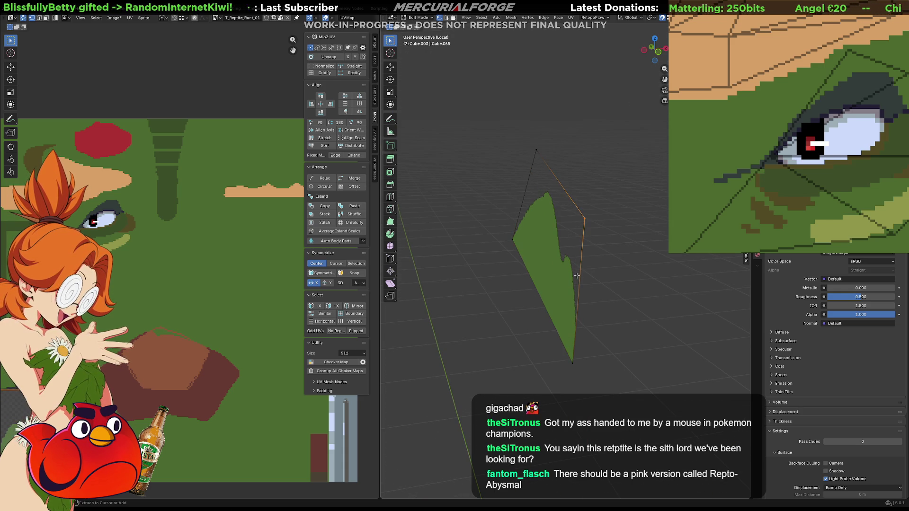
{"action": "key", "text": "f"}
{"action": "mouse_move", "coordinate": [550, 279]}
{"action": "middle_mouse_down"}
{"action": "mouse_move", "coordinate": [422, 176]}
{"action": "mouse_move", "coordinate": [522, 271]}
{"action": "middle_mouse_up"}
{"action": "left_click", "coordinate": [523, 272], "text": "ctrl"}
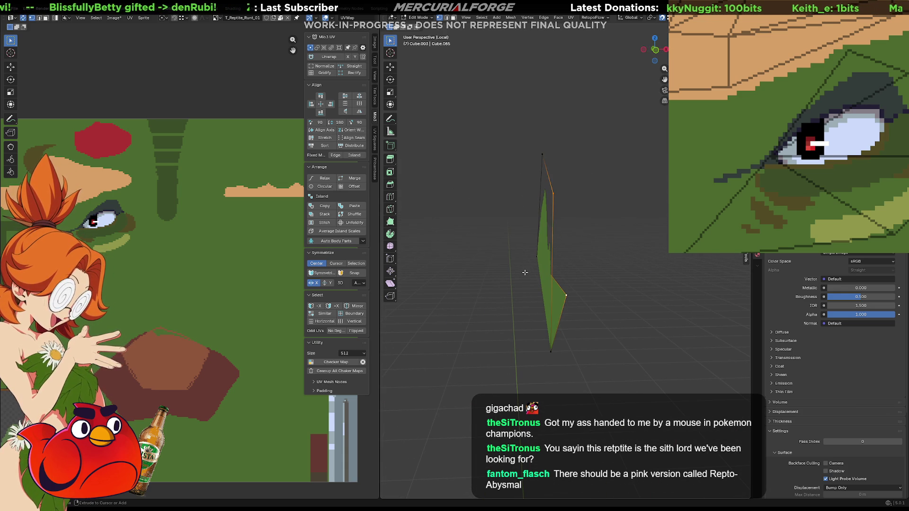
{"action": "left_click", "coordinate": [540, 262]}
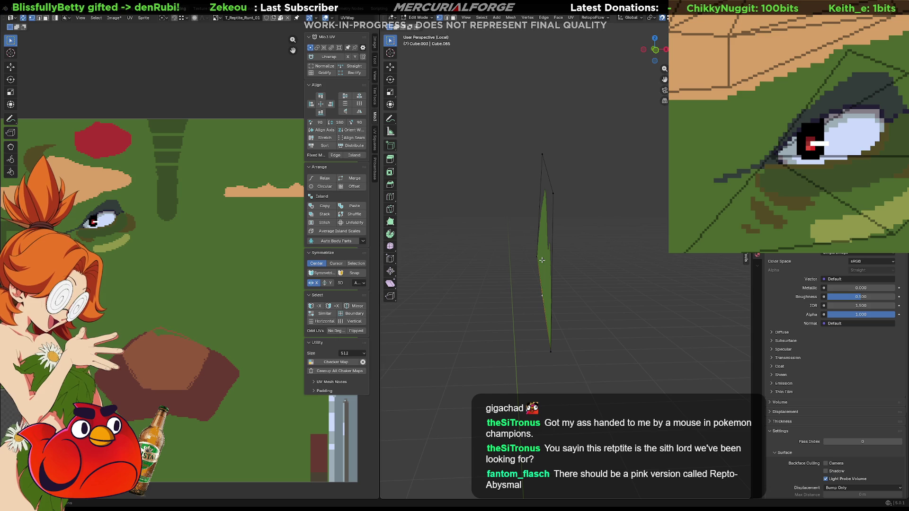
{"action": "key", "text": "Tab"}
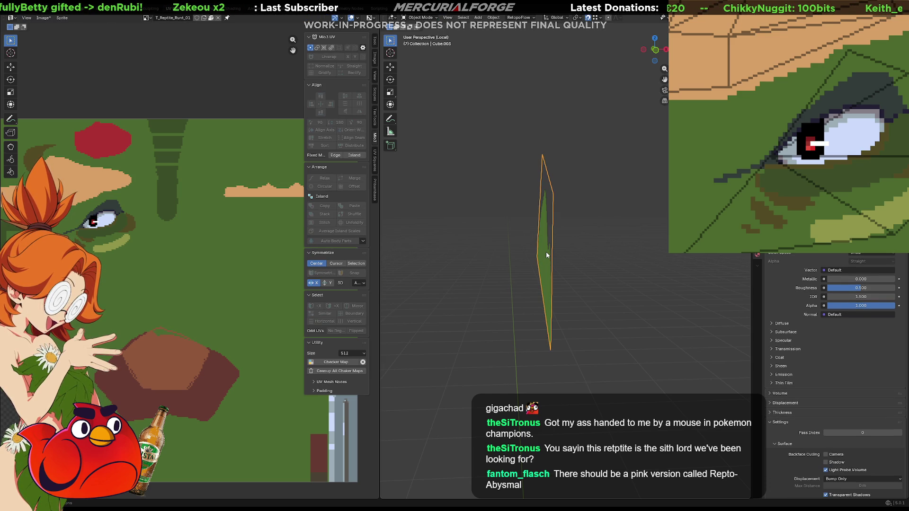
- Cancel an accidental move of the Cube.002 card, then slide its selected vertex along X
{"action": "left_click_drag", "start_coordinate": [546, 252], "coordinate": [546, 252]}
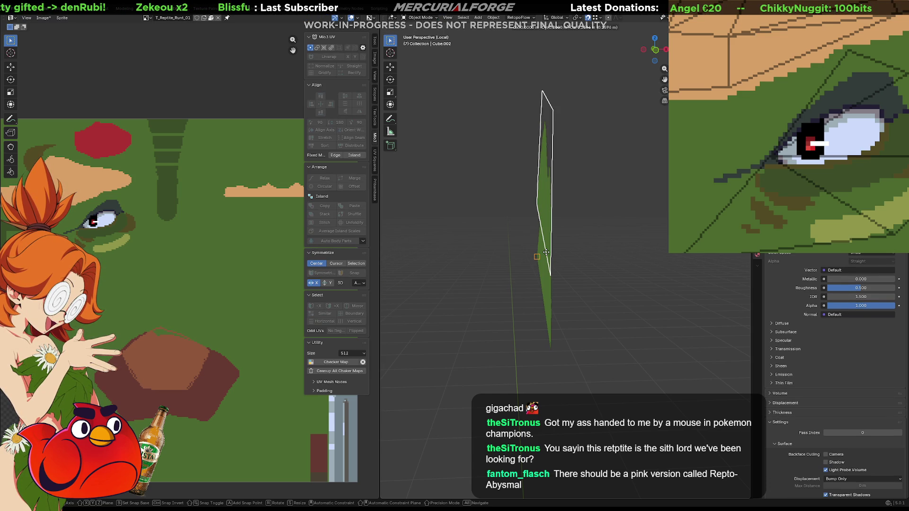
{"action": "right_click", "coordinate": [546, 252]}
{"action": "key", "text": "Tab"}
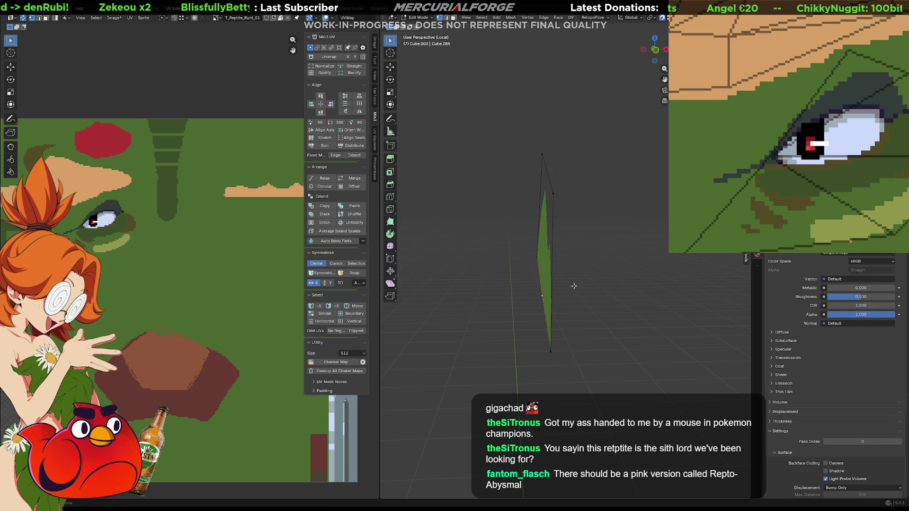
{"action": "key", "text": "g"}
{"action": "key", "text": "x"}
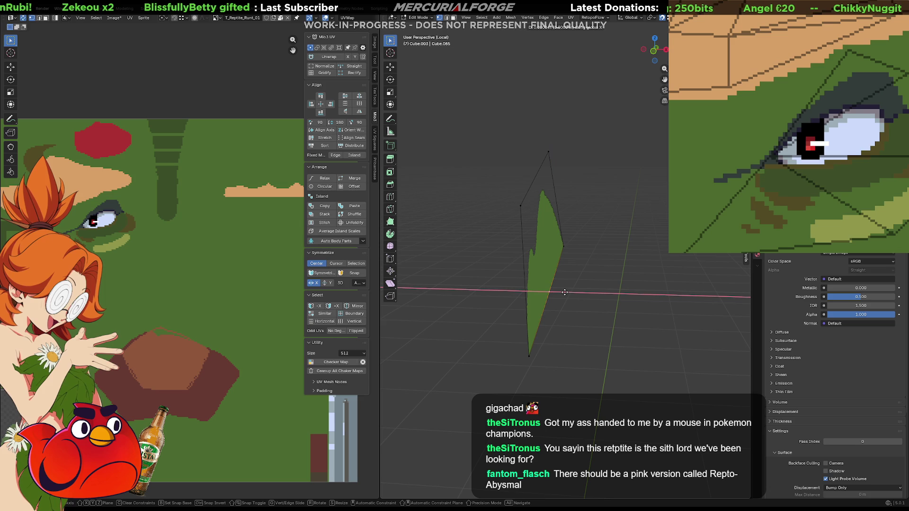
{"action": "left_click", "coordinate": [594, 293]}
- Select the leaf card's corner vertices and left-to-bottom edge, reverting the last change
{"action": "middle_click_drag", "start_coordinate": [578, 290], "coordinate": [453, 206]}
{"action": "left_click", "coordinate": [456, 199]}
{"action": "left_click", "coordinate": [597, 297], "text": "shift"}
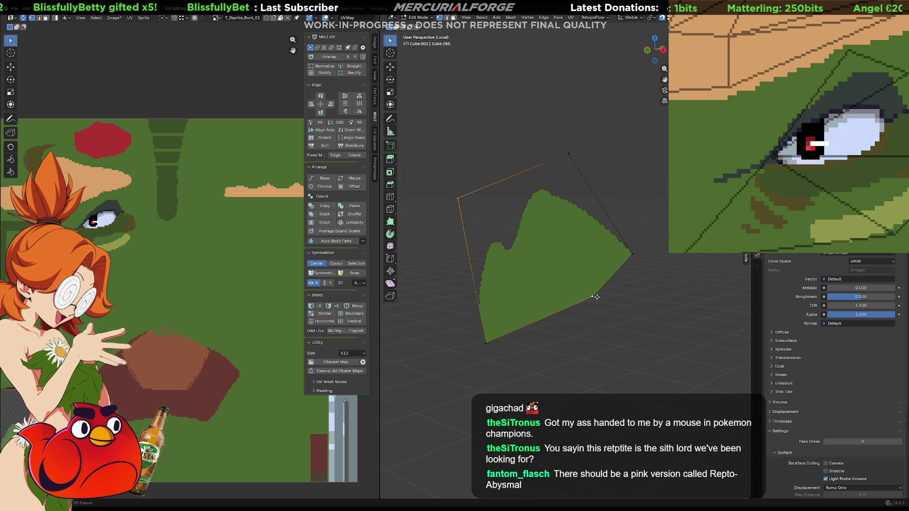
{"action": "left_click", "coordinate": [570, 154], "text": "shift"}
{"action": "middle_click_drag", "start_coordinate": [569, 154], "coordinate": [560, 261]}
{"action": "left_click", "coordinate": [534, 292]}
{"action": "middle_click_drag", "start_coordinate": [566, 295], "coordinate": [542, 296]}
{"action": "left_click", "coordinate": [570, 287]}
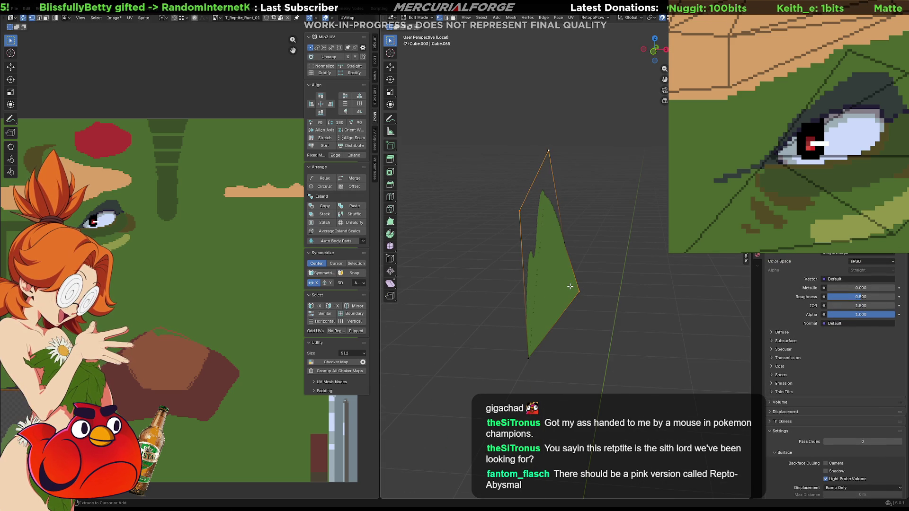
{"action": "key", "text": "ctrl+z"}
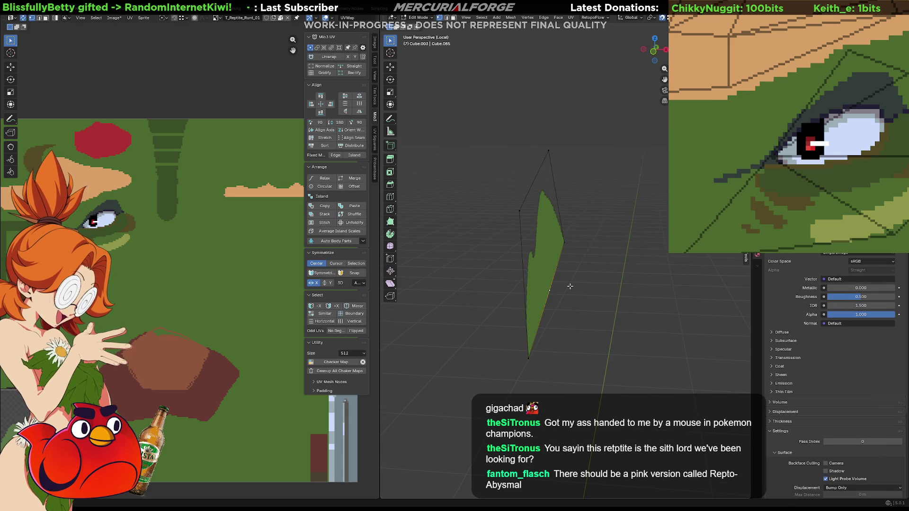
- Slide the right vertex along X onto the card's right edge, then return to Object Mode with Cube.012 picked
{"action": "key", "text": "g"}
{"action": "key", "text": "x"}
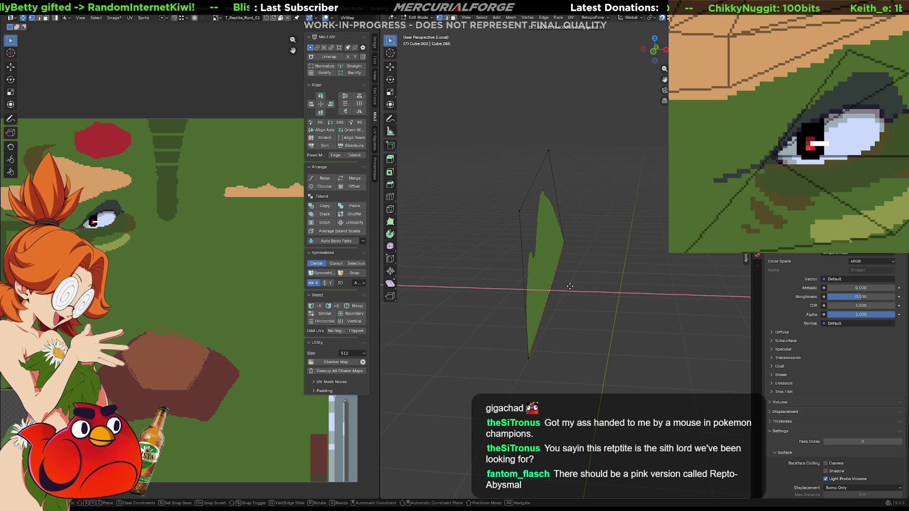
{"action": "type", "text": "-"}
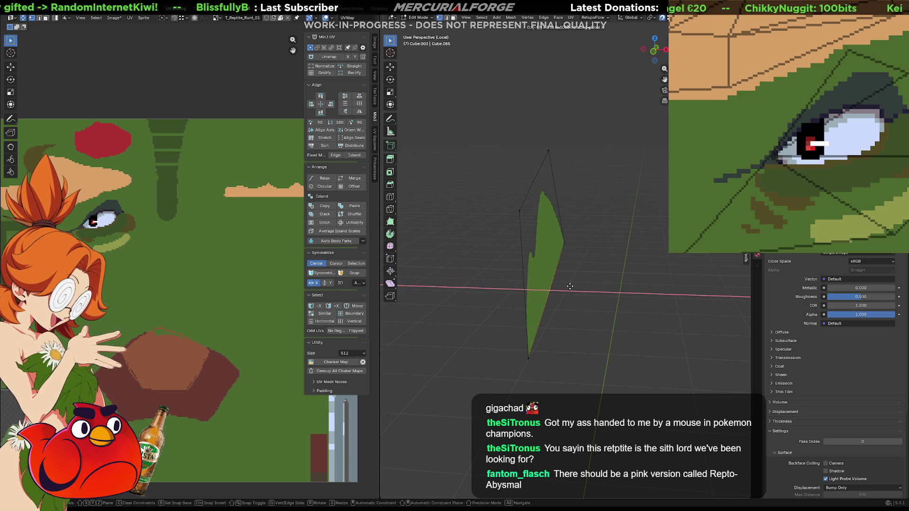
{"action": "key", "text": "ctrl"}
{"action": "left_click", "coordinate": [570, 286]}
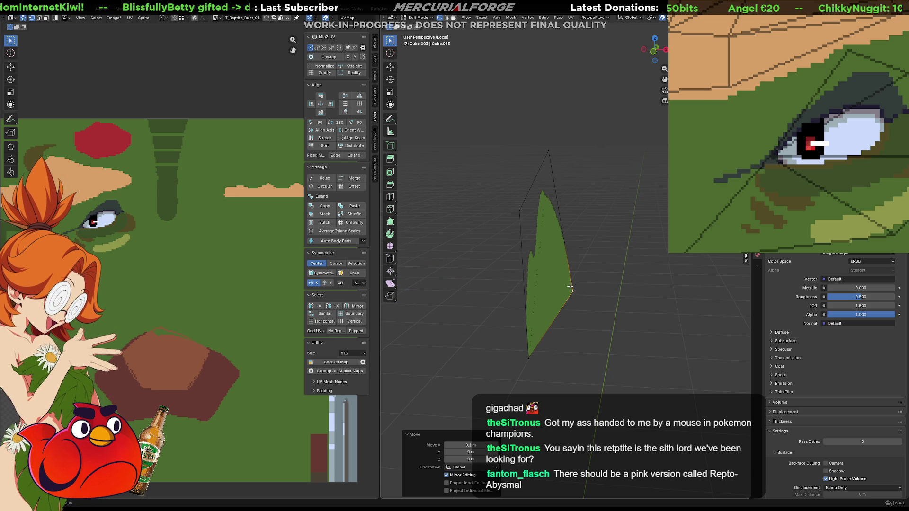
{"action": "middle_click_drag", "start_coordinate": [570, 286], "coordinate": [498, 209]}
{"action": "left_click", "coordinate": [498, 210]}
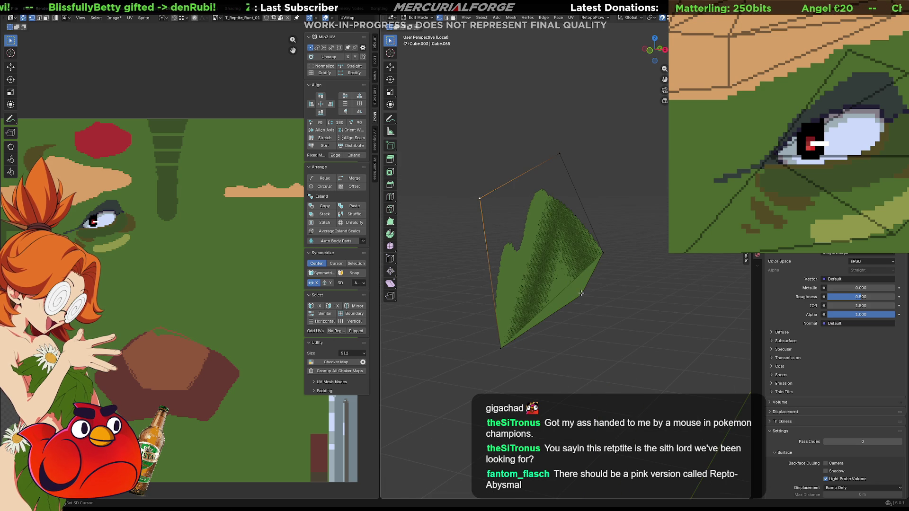
{"action": "middle_click_drag", "start_coordinate": [560, 155], "coordinate": [532, 293]}
{"action": "key", "text": "Tab"}
{"action": "left_click", "coordinate": [537, 290]}
- Move Cube.012's selected corner -0.1 m along X, inspect the card and return to Object Mode
{"action": "key", "text": "Tab"}
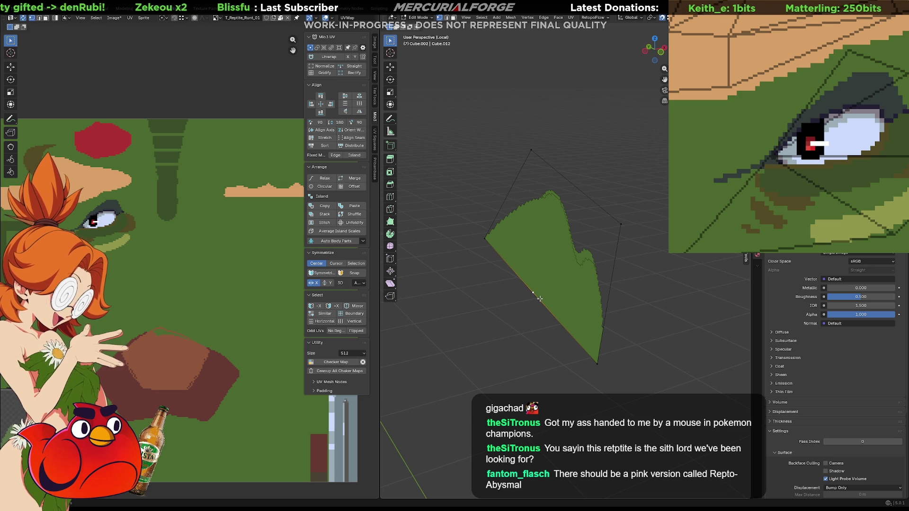
{"action": "key", "text": "g"}
{"action": "key", "text": "x"}
{"action": "type", "text": ".1"}
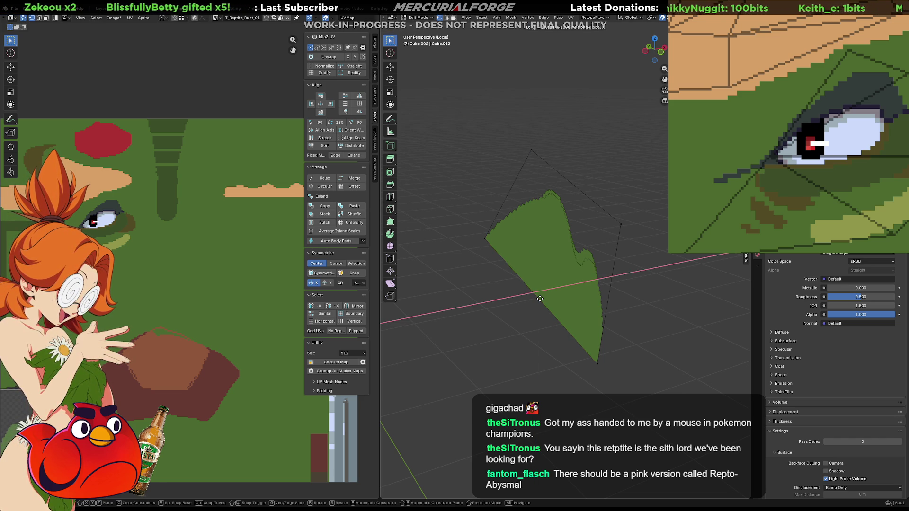
{"action": "type", "text": "-"}
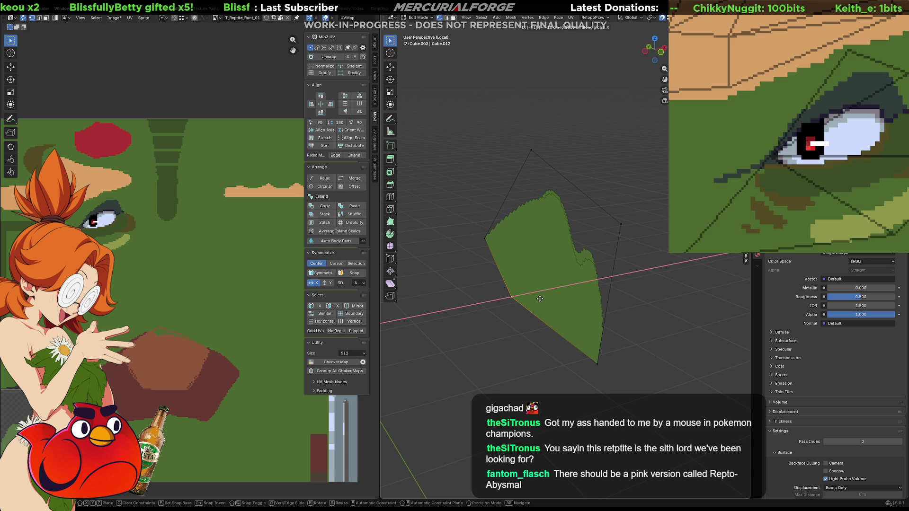
{"action": "key", "text": "Return"}
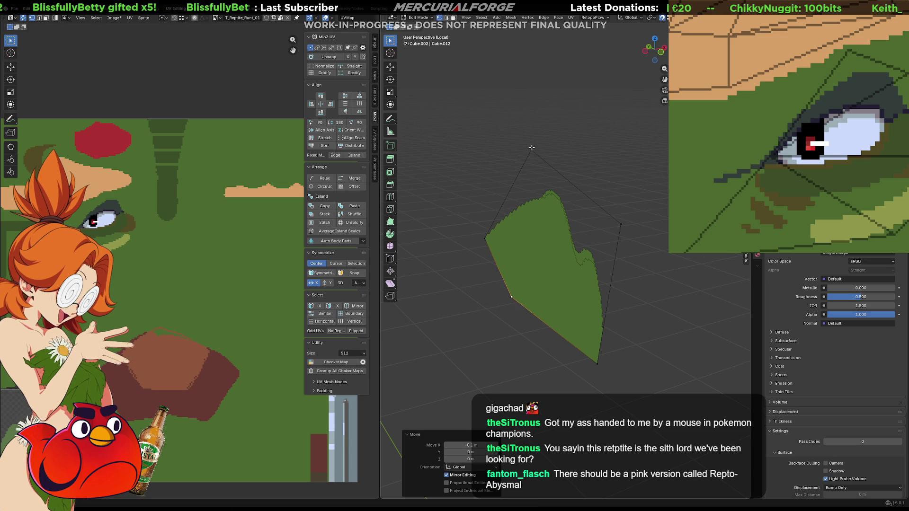
{"action": "left_click", "coordinate": [531, 150]}
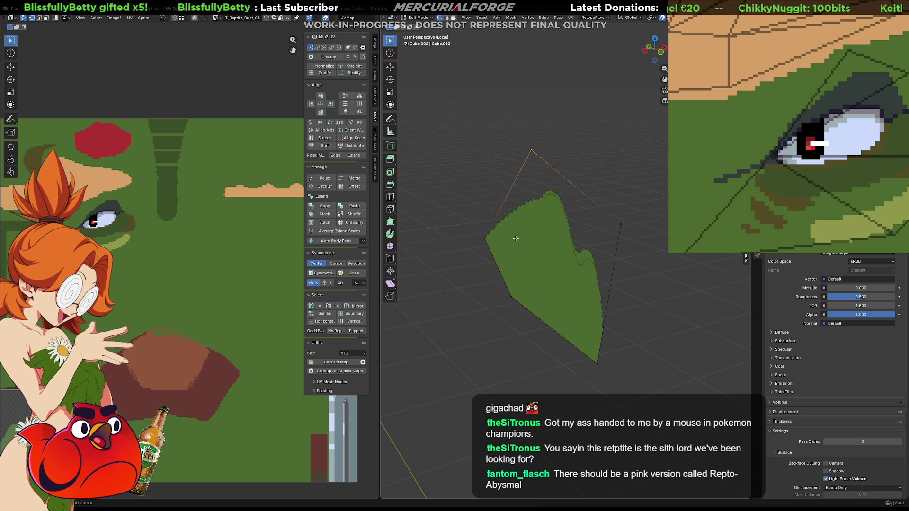
{"action": "left_click", "coordinate": [621, 224], "text": "shift"}
{"action": "left_click", "coordinate": [629, 277]}
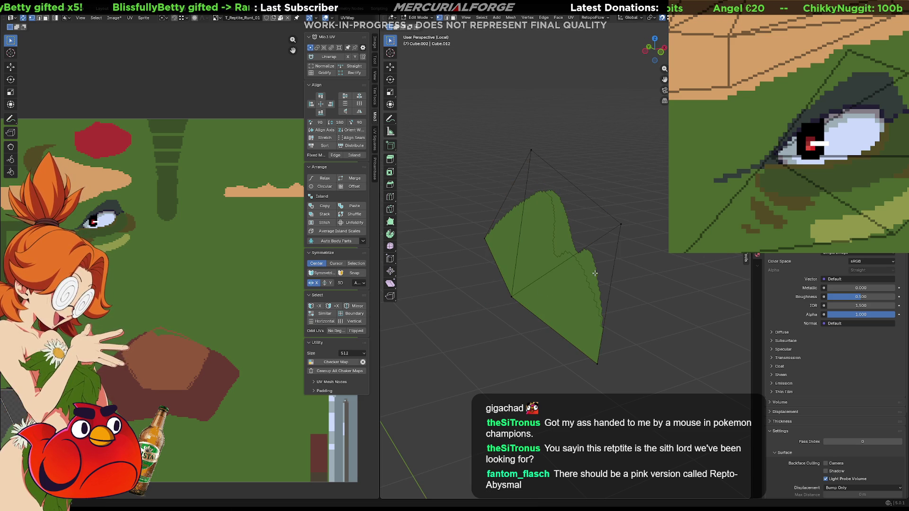
{"action": "mouse_move", "coordinate": [515, 269]}
{"action": "middle_mouse_down"}
{"action": "mouse_move", "coordinate": [713, 261]}
{"action": "mouse_move", "coordinate": [442, 257]}
{"action": "mouse_move", "coordinate": [737, 267]}
{"action": "mouse_move", "coordinate": [657, 263]}
{"action": "middle_mouse_up"}
{"action": "key", "text": "Tab"}
{"action": "left_click", "coordinate": [579, 250]}
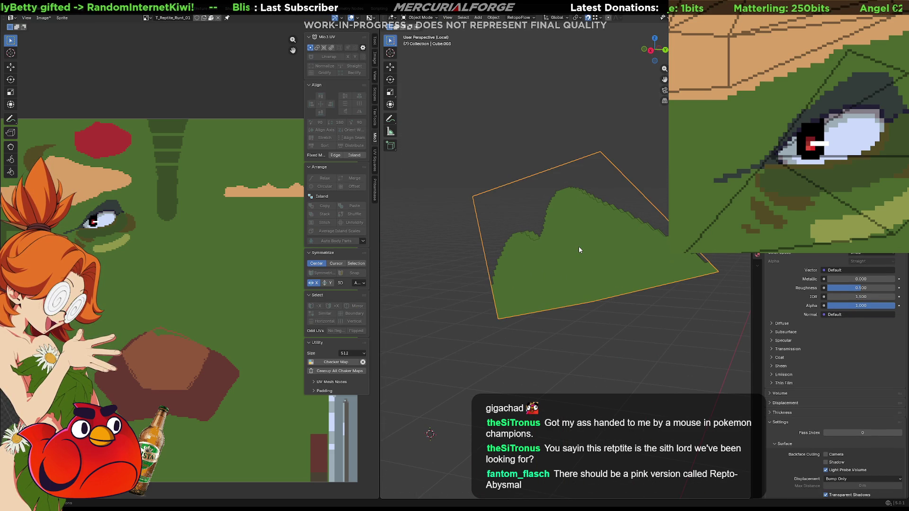
- Leave local view, select every part of the reptile and export it with Ctrl+E
{"action": "key", "text": "KP_Divide"}
{"action": "scroll", "coordinate": [581, 253], "scroll_direction": "down", "scroll_amount": 5}
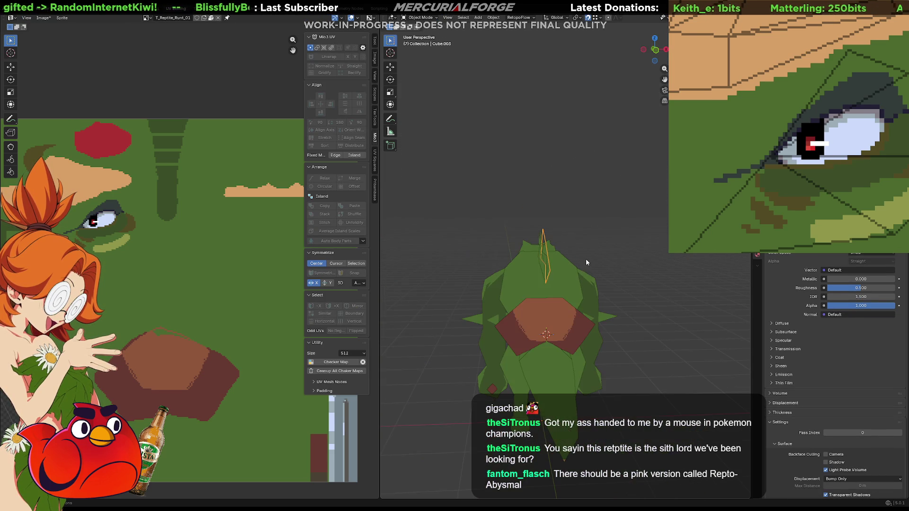
{"action": "middle_click_drag", "start_coordinate": [580, 277], "coordinate": [647, 274]}
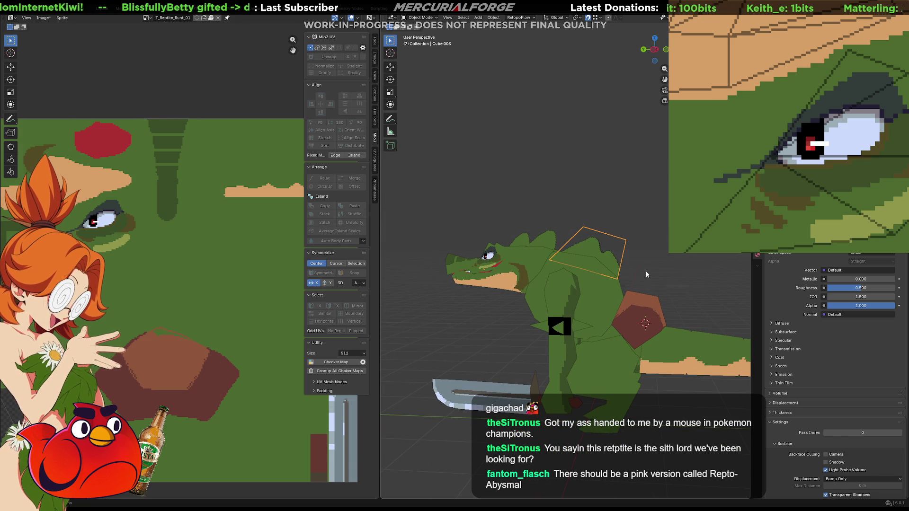
{"action": "key", "text": "a"}
{"action": "key", "text": "ctrl+e"}
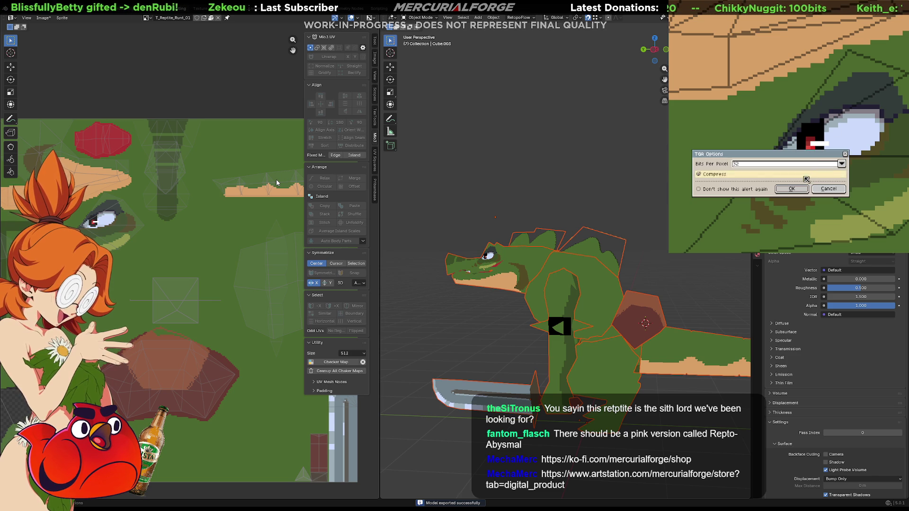
{"action": "key", "text": "alt+Tab"}
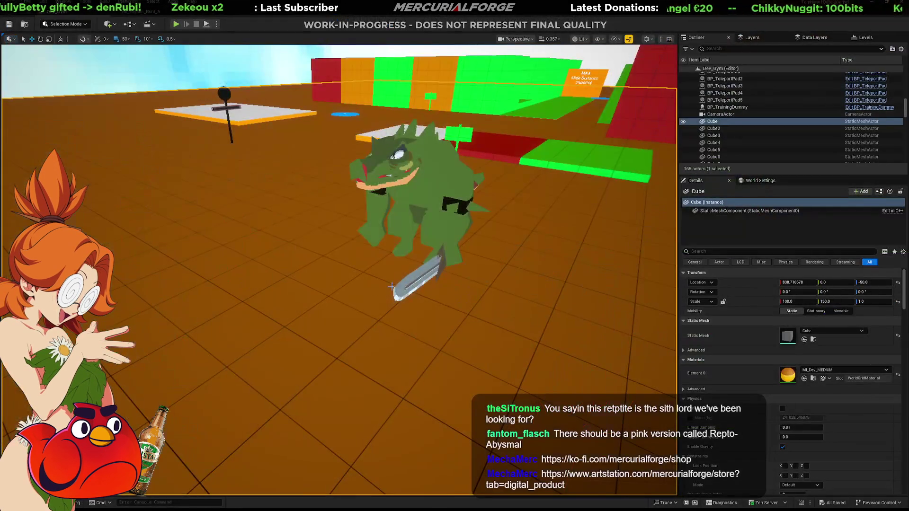
- Reimport the Reptile Prototype mesh from the Content Drawer and launch Play In Editor
{"action": "key", "text": "ctrl+space"}
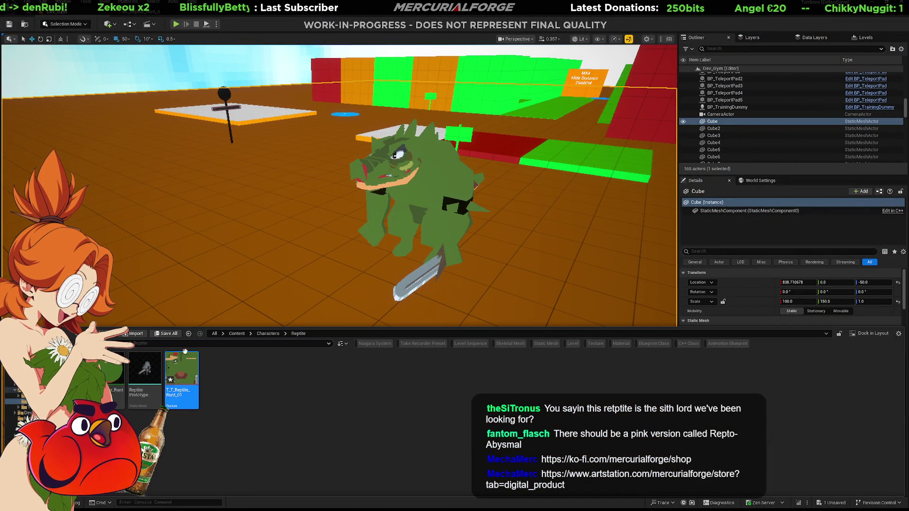
{"action": "left_click", "coordinate": [144, 371]}
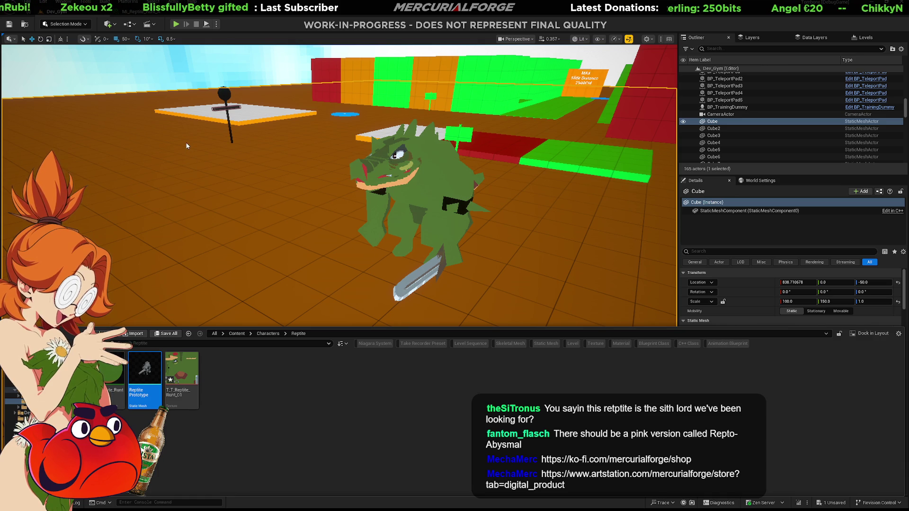
{"action": "left_click", "coordinate": [305, 286]}
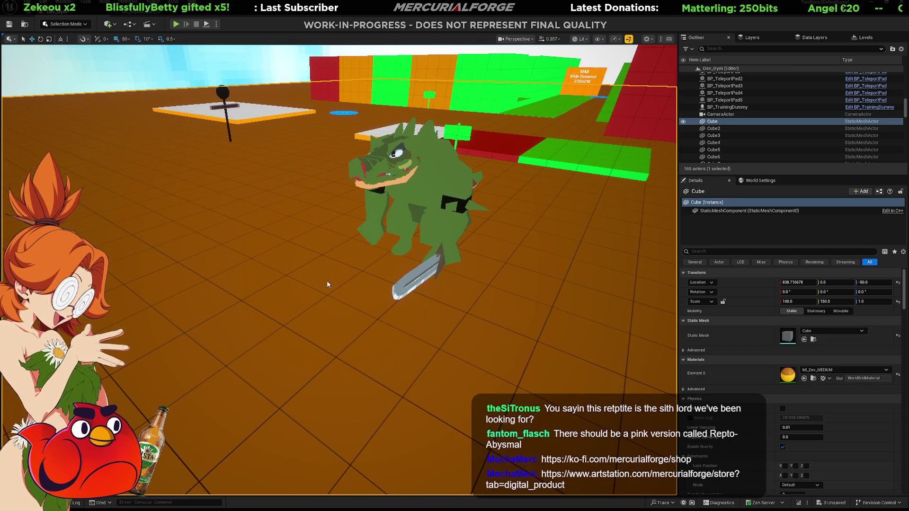
{"action": "key", "text": "alt+p"}
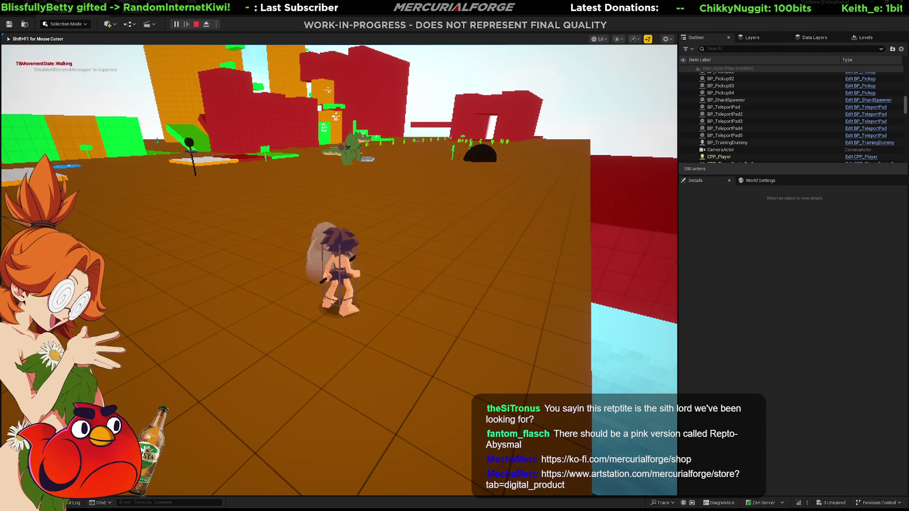
- Free the mouse with Shift+F1, resume control of the game, then stop the playtest with Esc
{"action": "key", "text": "shift+F1"}
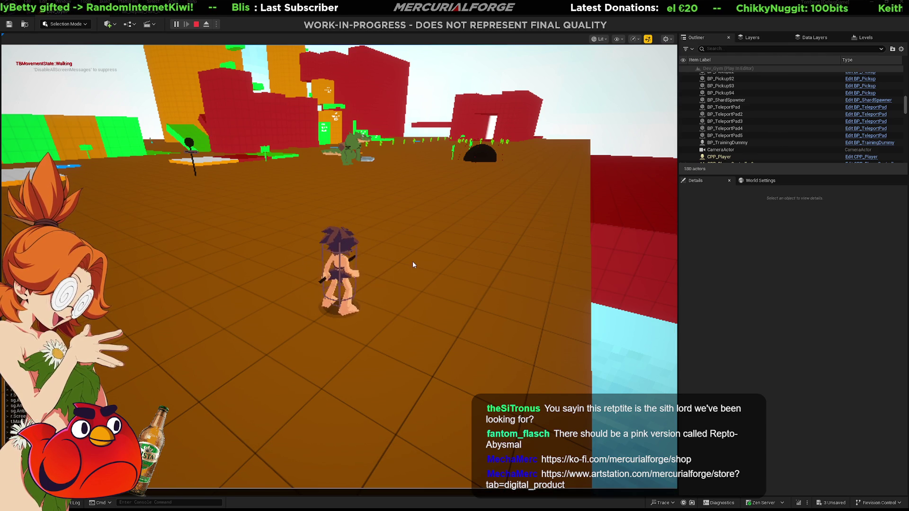
{"action": "left_click", "coordinate": [413, 262]}
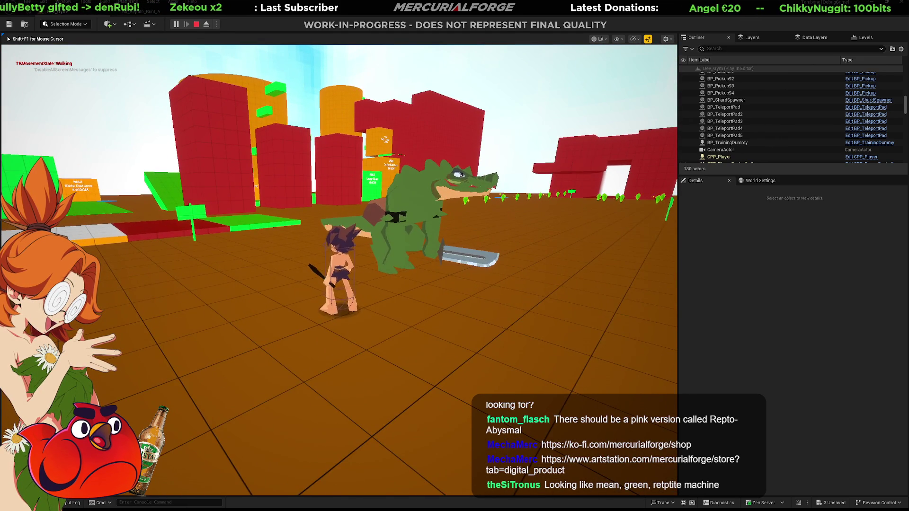
{"action": "key", "text": "Escape"}
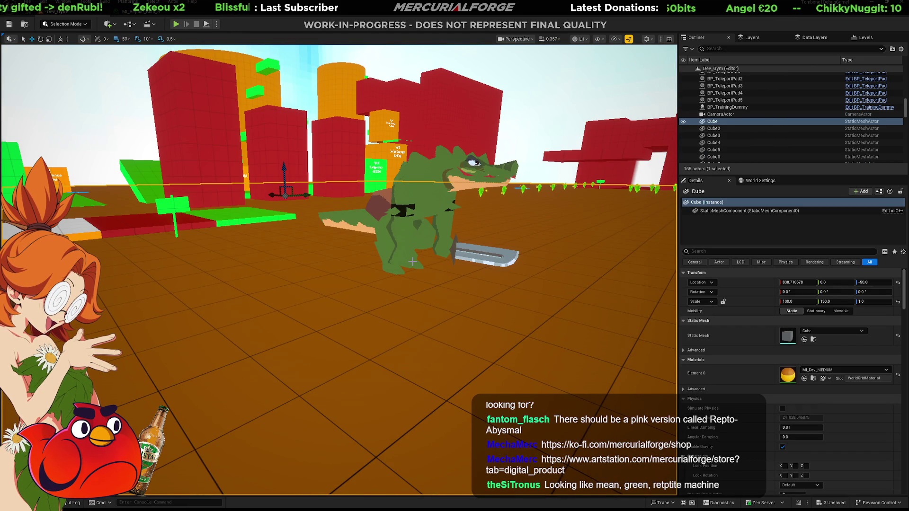